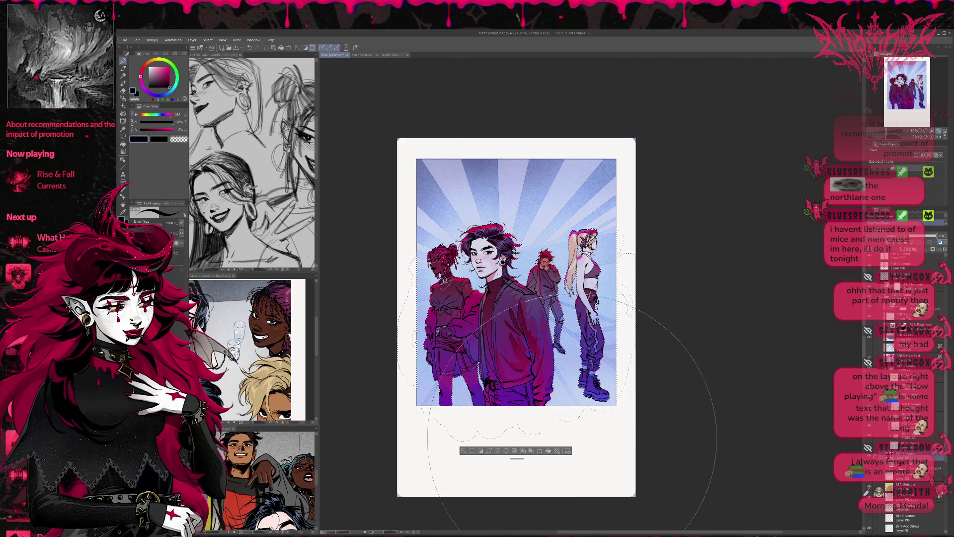
# Free-transform the silhouette, pulling its top corners outward and nudging it slightly left and up
pyautogui.hotkey('ctrl', 't')
pyautogui.moveTo(397, 220); pyautogui.dragTo(361, 246)
pyautogui.moveTo(635, 221); pyautogui.dragTo(696, 243)
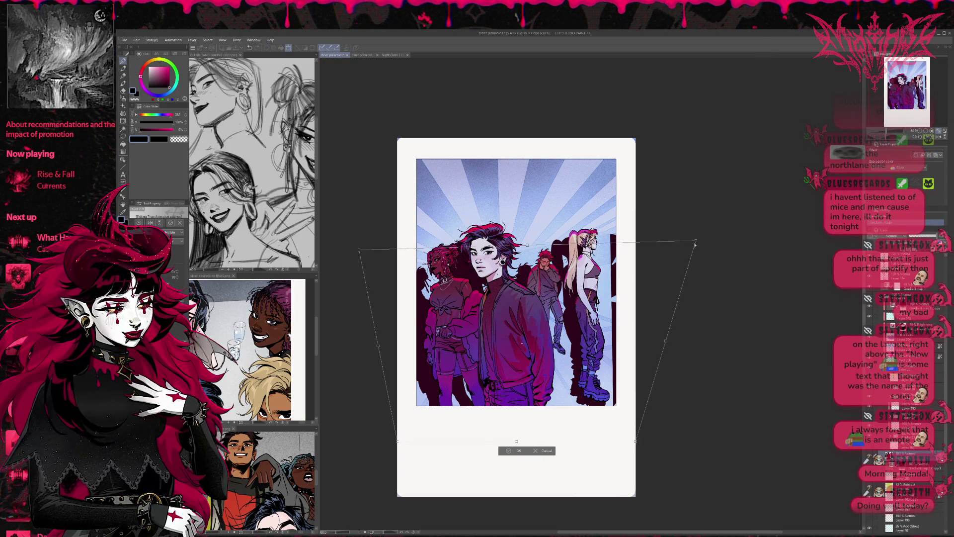
pyautogui.moveTo(359, 250); pyautogui.dragTo(370, 206)
pyautogui.moveTo(592, 369); pyautogui.dragTo(573, 359)
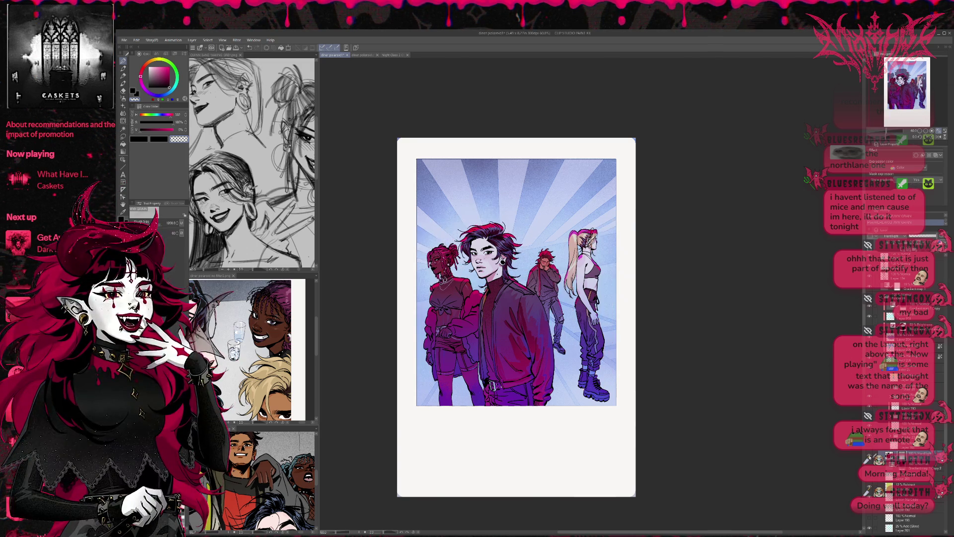
# Show the silhouette layer and cycle through blend modes until the silhouettes turn dark purple-black
pyautogui.click(869, 237)
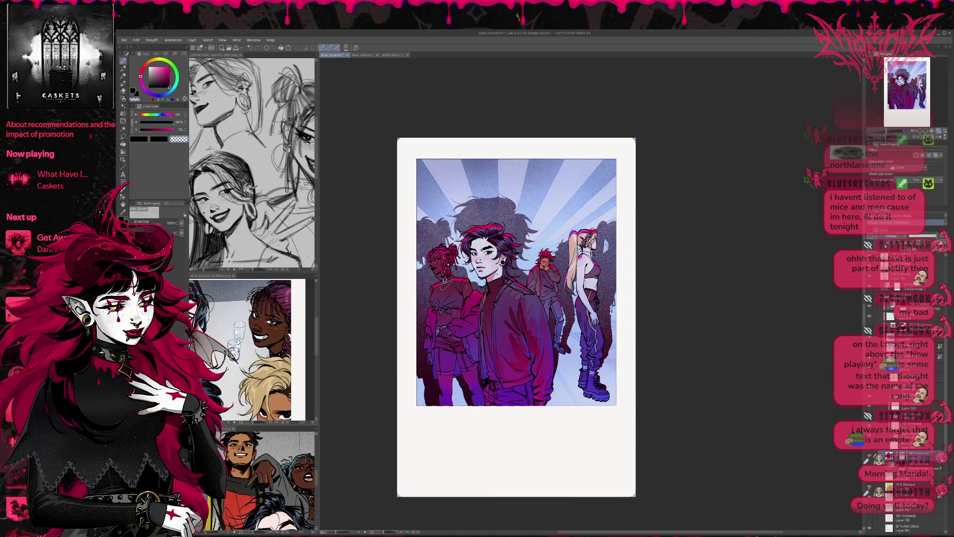
pyautogui.scroll(-1, 890, 237)
pyautogui.scroll(-5, 890, 238)
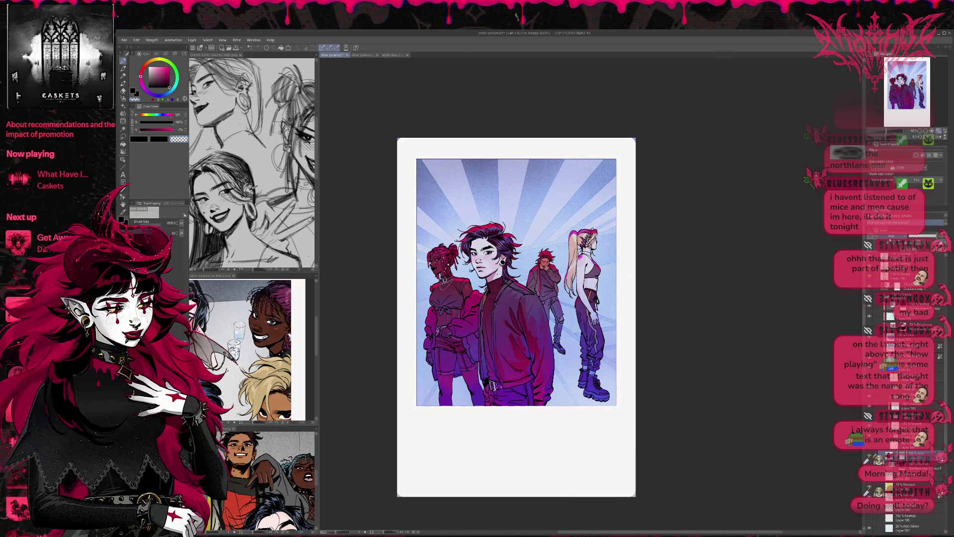
pyautogui.scroll(-1, 892, 236)
pyautogui.scroll(-1, 892, 235)
pyautogui.scroll(-1, 892, 236)
pyautogui.scroll(-1, 892, 236)
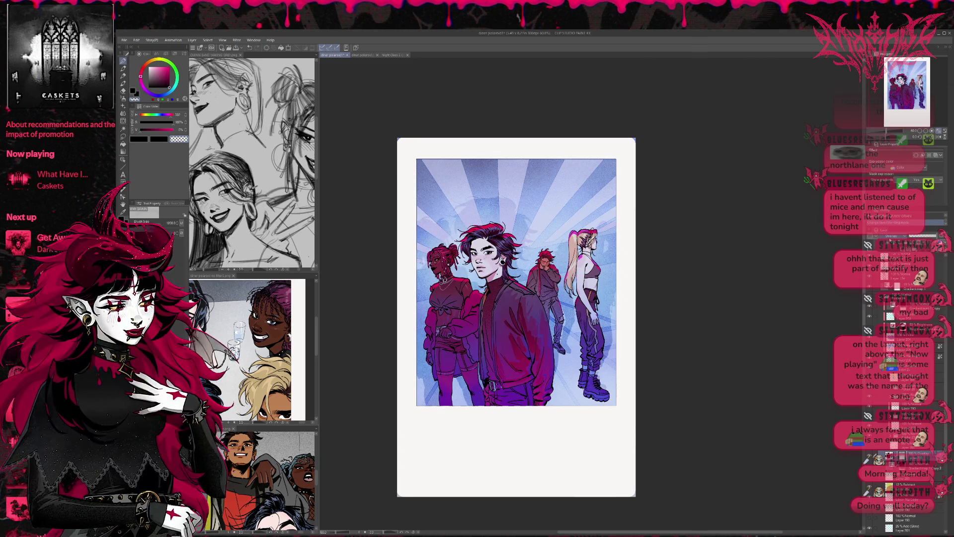
pyautogui.scroll(-1, 892, 236)
pyautogui.scroll(-1, 892, 236)
pyautogui.scroll(-1, 892, 235)
pyautogui.scroll(-1, 892, 235)
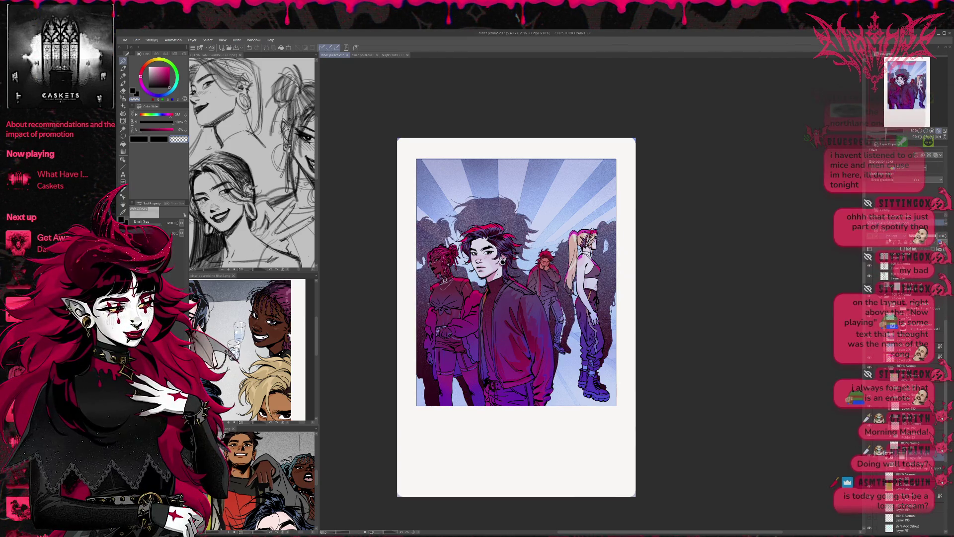
pyautogui.scroll(-2, 890, 241)
pyautogui.scroll(-1, 889, 240)
pyautogui.scroll(-1, 890, 241)
pyautogui.scroll(-1, 889, 241)
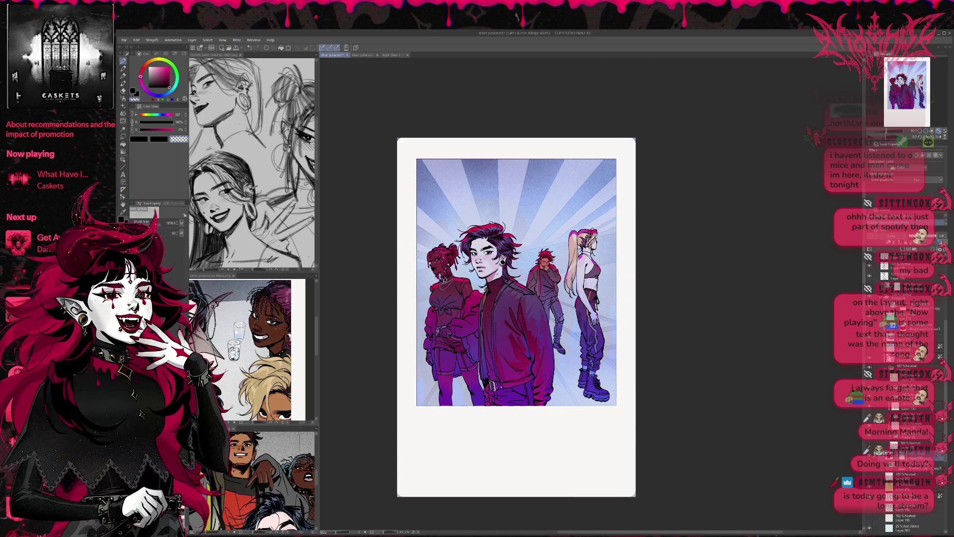
pyautogui.scroll(-1, 889, 241)
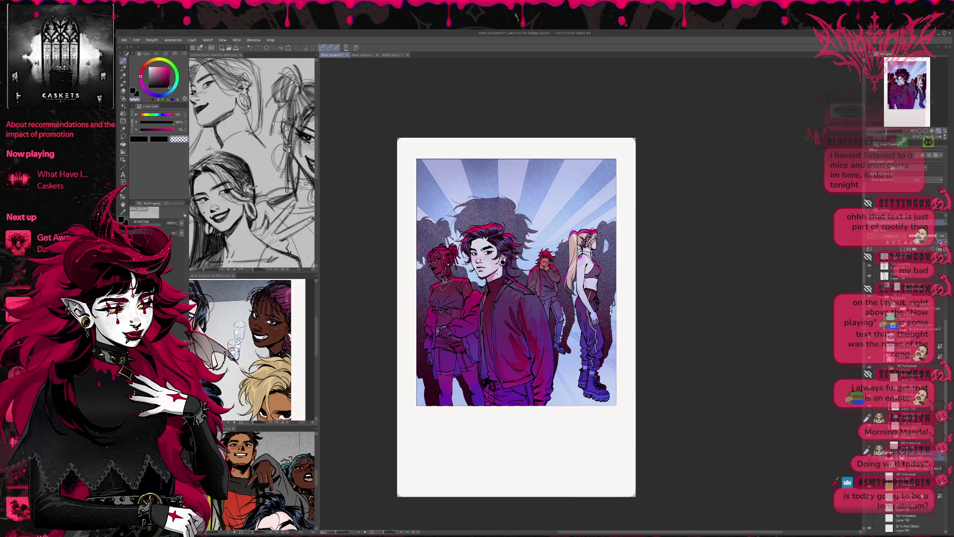
pyautogui.hotkey('ctrl', 'z')
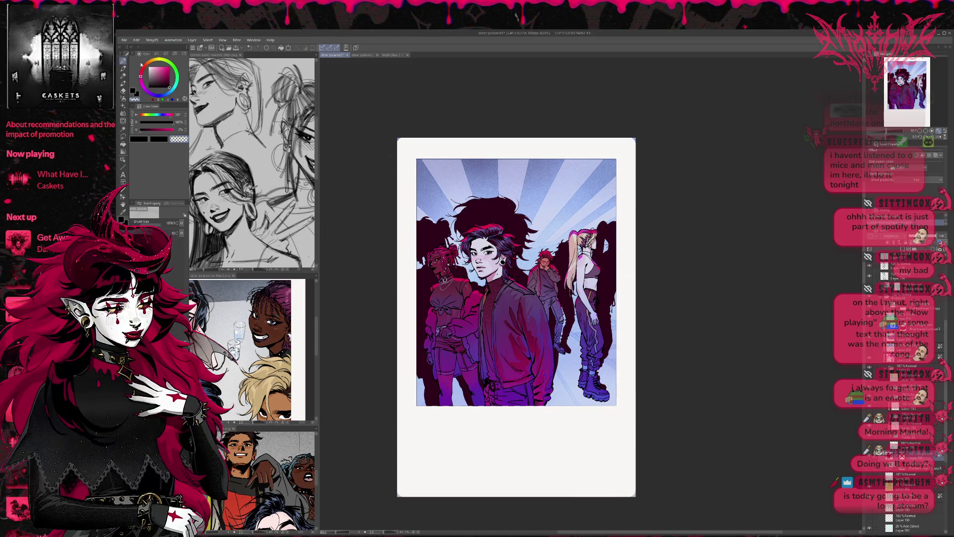
# Eyedrop blue-violet from the boots and airbrush it over the silhouettes, comparing shades
pyautogui.keyDown('alt'); pyautogui.click(593, 397); pyautogui.keyUp('alt')
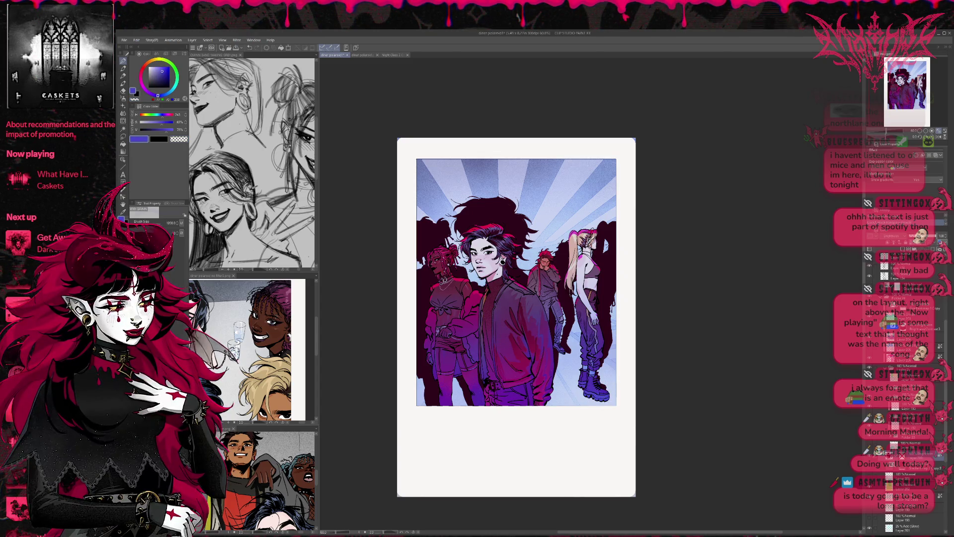
pyautogui.moveTo(437, 278)
pyautogui.mouseDown()
pyautogui.moveTo(484, 271)
pyautogui.moveTo(638, 288)
pyautogui.mouseUp()
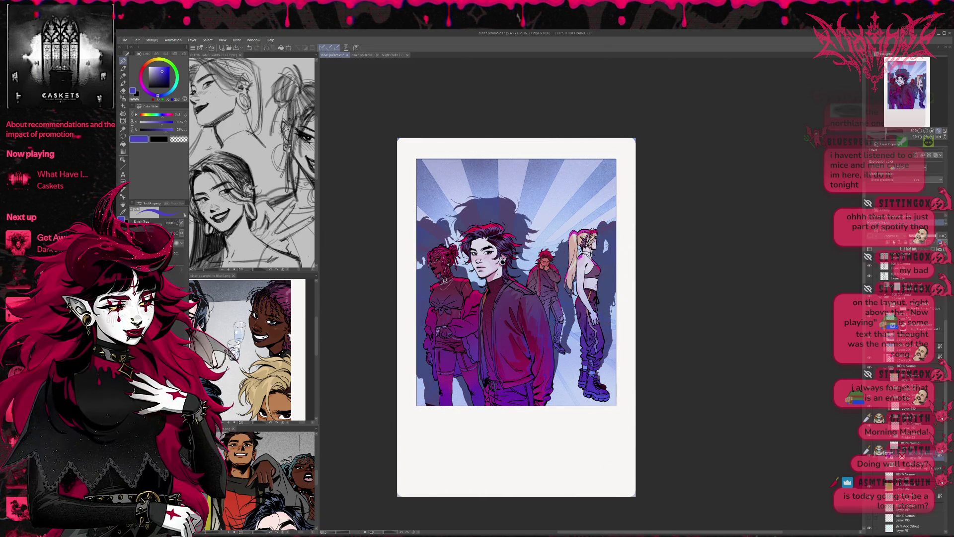
pyautogui.hotkey('ctrl', 'z')
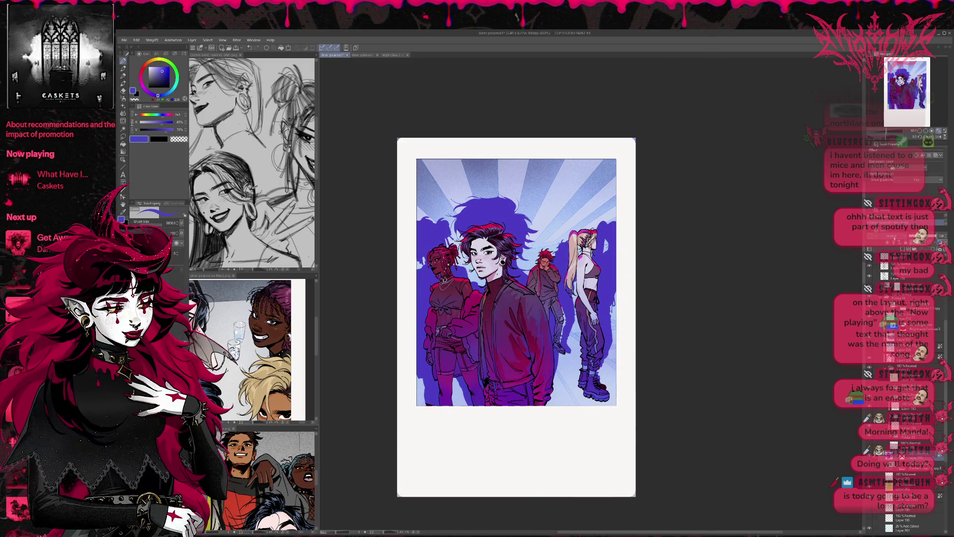
pyautogui.hotkey('ctrl', 'z')
pyautogui.hotkey('ctrl', 'z')
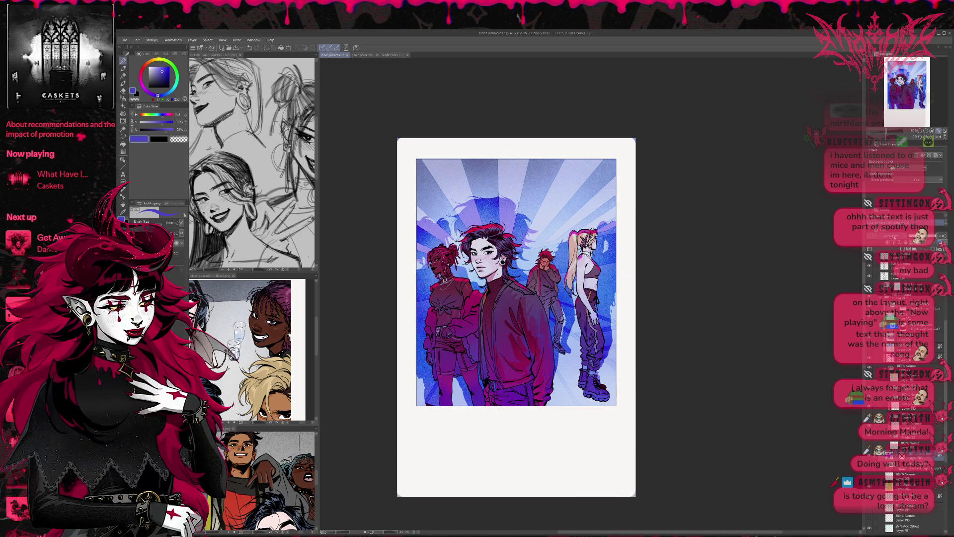
pyautogui.hotkey('ctrl', 'z')
pyautogui.hotkey('ctrl', 'z')
pyautogui.hotkey('ctrl', 'z')
pyautogui.hotkey('ctrl', 'y')
pyautogui.hotkey('ctrl', 'z')
pyautogui.hotkey('ctrl', 'z')
pyautogui.hotkey('ctrl', 'z')
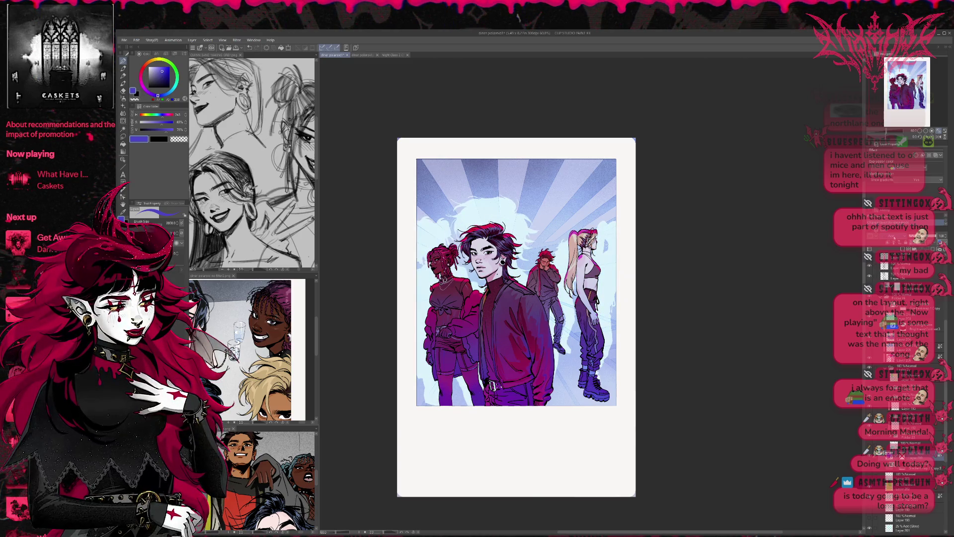
# Compare cloud, green and lavender silhouette versions, settling back on dark purple silhouettes
pyautogui.hotkey('ctrl', 'z')
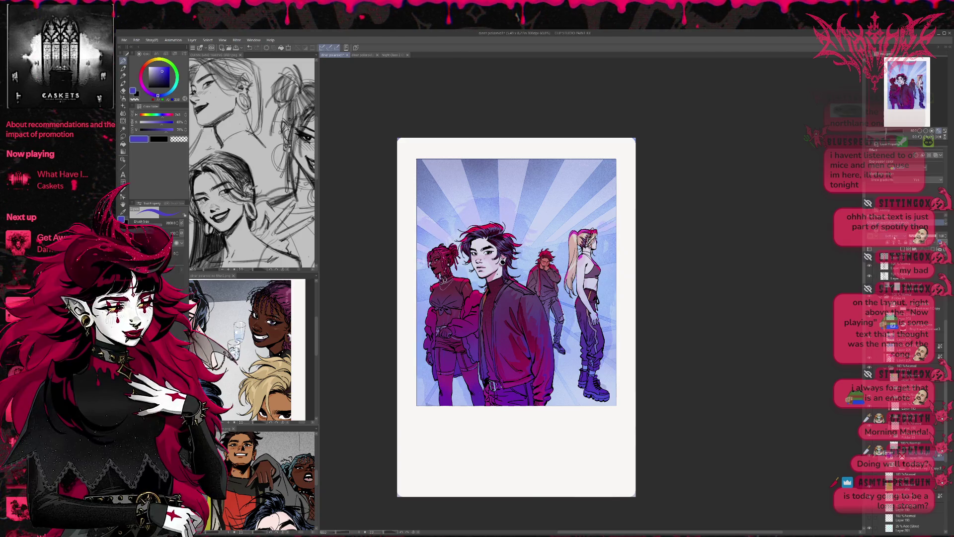
pyautogui.hotkey('ctrl', 'y')
pyautogui.hotkey('ctrl', 'z')
pyautogui.hotkey('ctrl', 'y')
pyautogui.hotkey('ctrl', 'y')
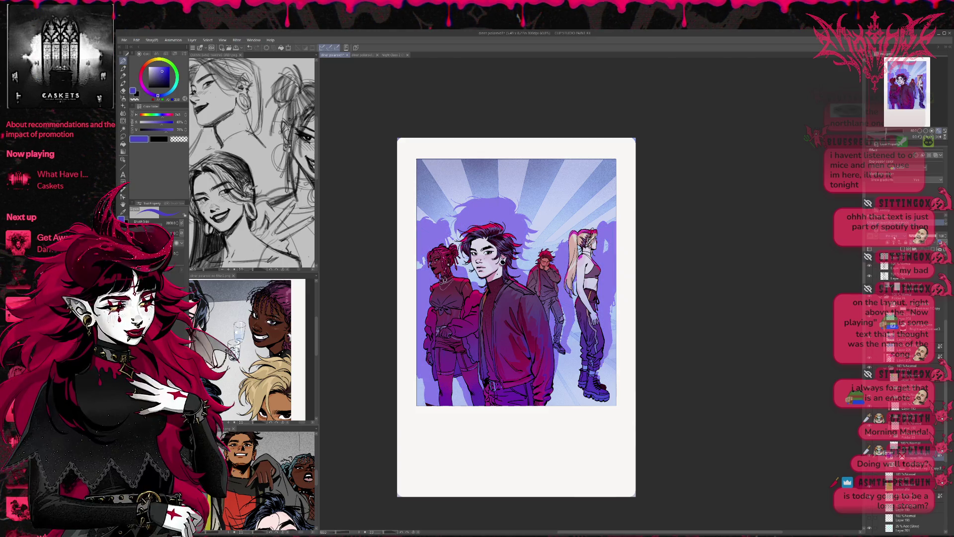
pyautogui.hotkey('ctrl', 'y')
pyautogui.hotkey('ctrl', 'z')
pyautogui.hotkey('ctrl', 'z')
pyautogui.hotkey('ctrl', 'y')
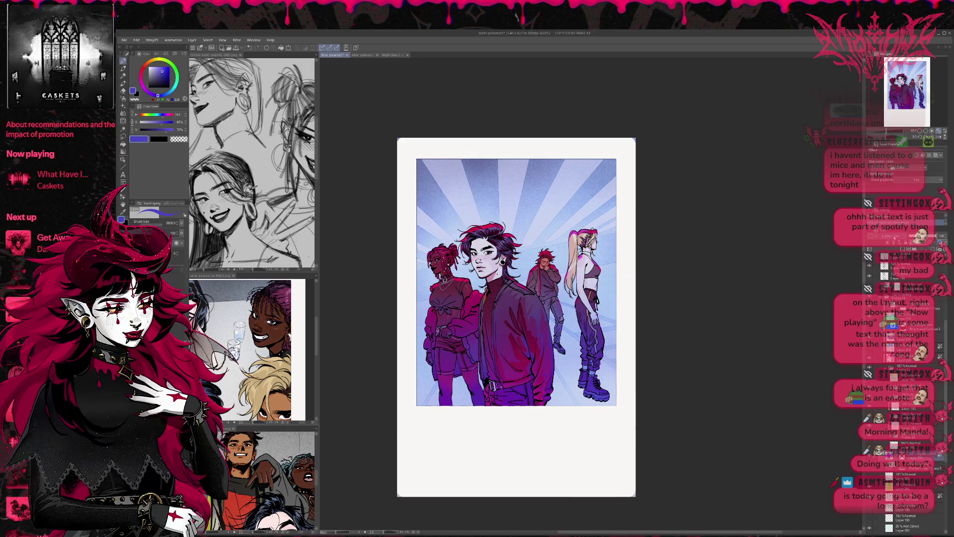
pyautogui.hotkey('ctrl', 'y')
pyautogui.hotkey('ctrl', 'z')
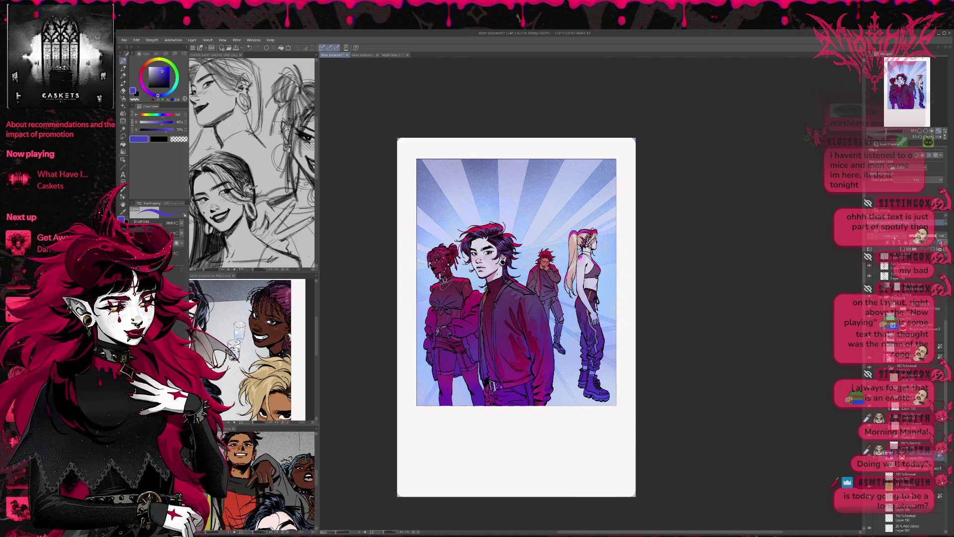
pyautogui.hotkey('ctrl', 'z')
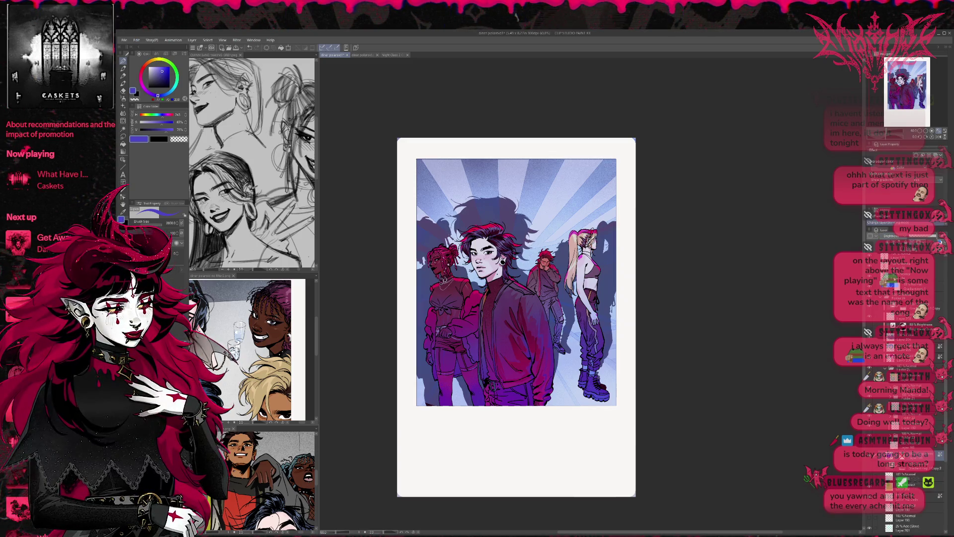
# Compare hair highlights and brighter figures, then hide the dark silhouettes behind the figures
pyautogui.hotkey('ctrl', 'z')
pyautogui.hotkey('ctrl', 'z')
pyautogui.hotkey('ctrl', 'y')
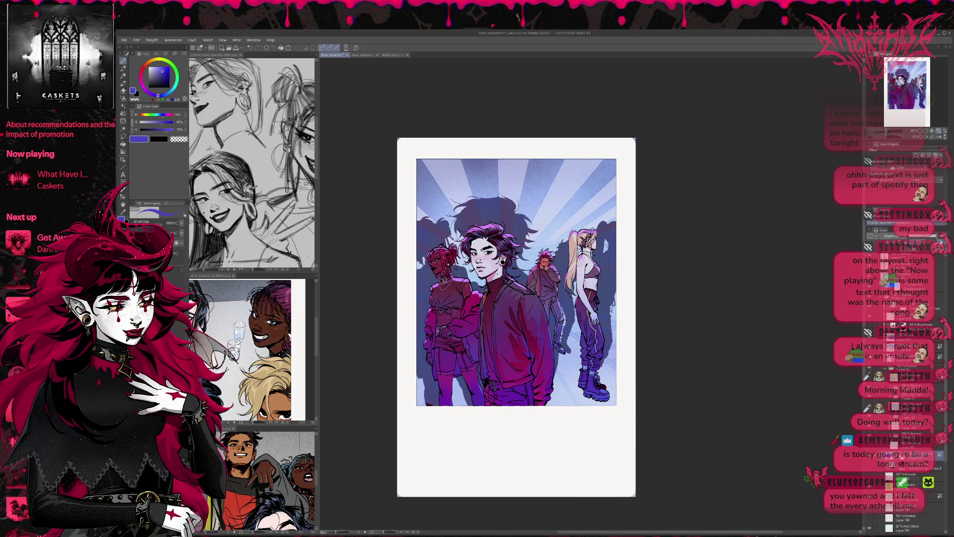
pyautogui.hotkey('ctrl', 'y')
pyautogui.hotkey('ctrl', 'y')
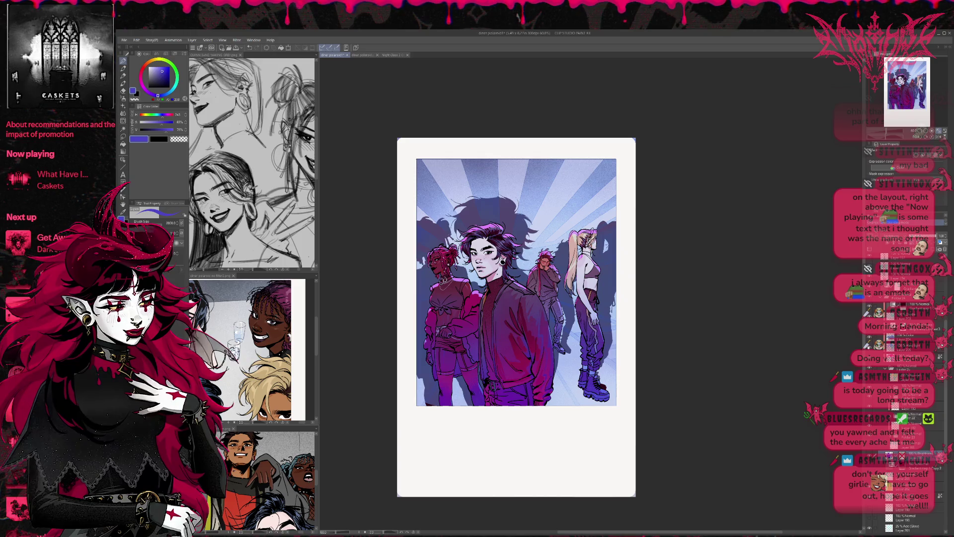
pyautogui.hotkey('ctrl', 'y')
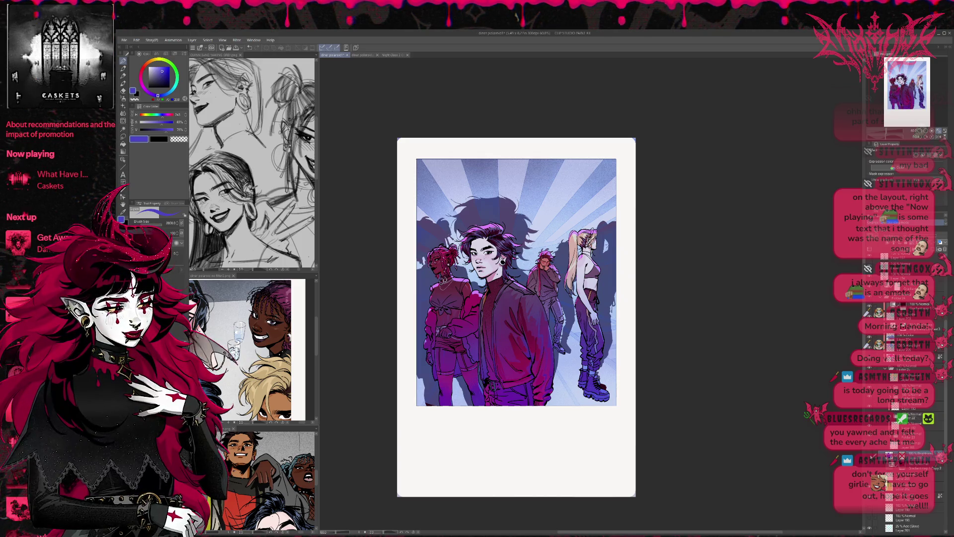
pyautogui.hotkey('ctrl', 'z')
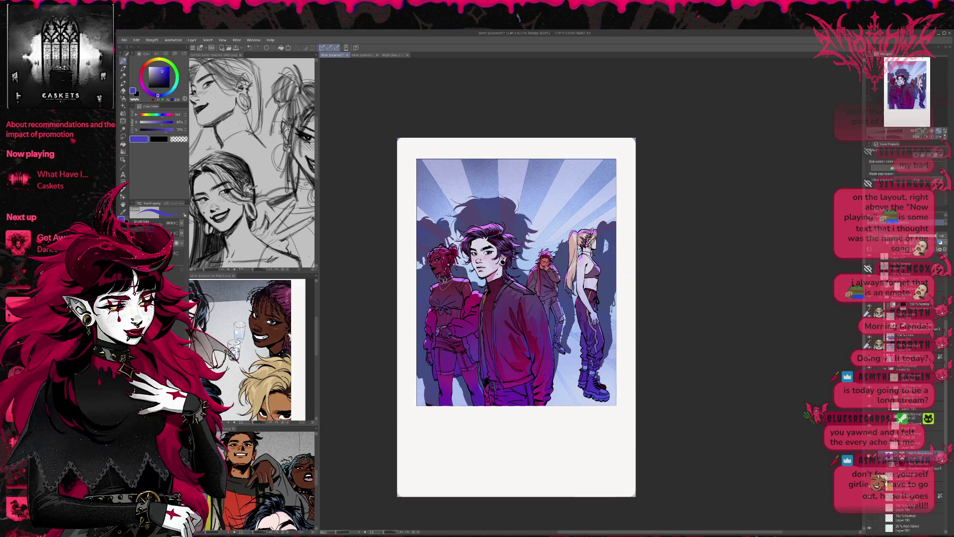
pyautogui.hotkey('ctrl', 'y')
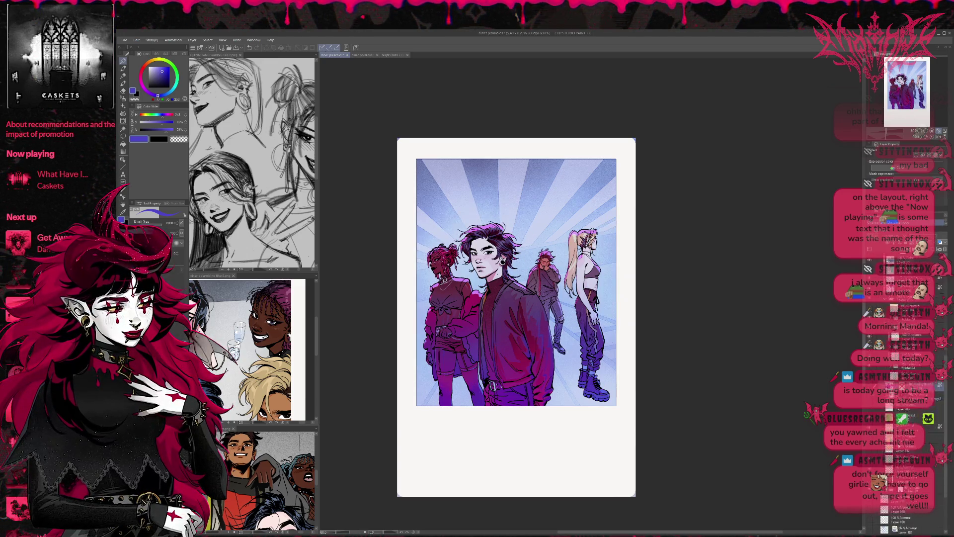
# Mute the sunburst to greyish-lavender, then remove the rays for a flat lavender backdrop
pyautogui.scroll(-2, 898, 447)
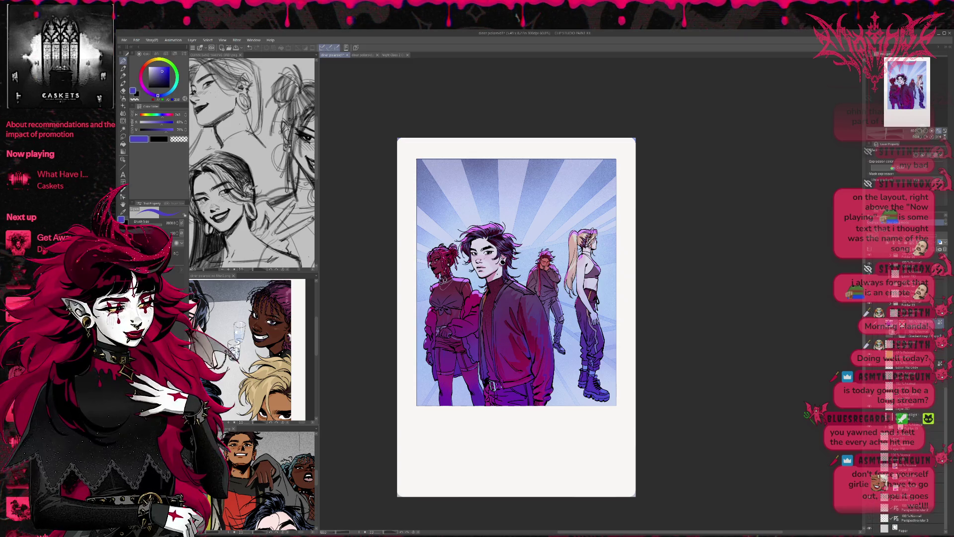
pyautogui.hotkey('ctrl', 'z')
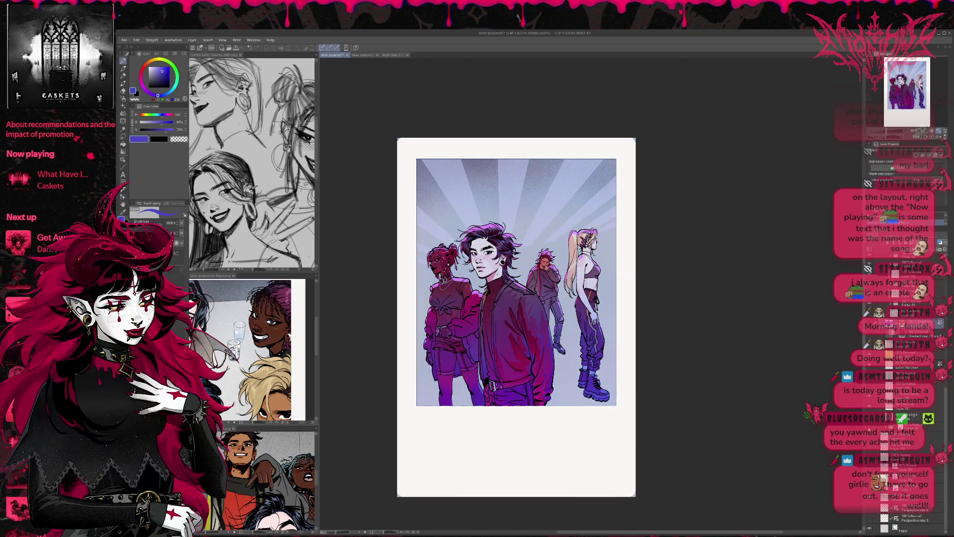
pyautogui.hotkey('ctrl', 'y')
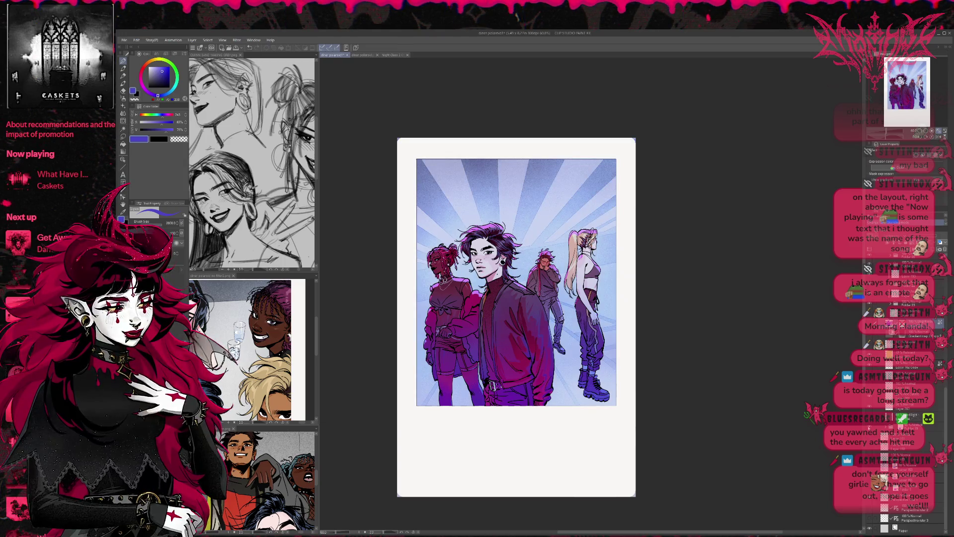
pyautogui.hotkey('ctrl', 'z')
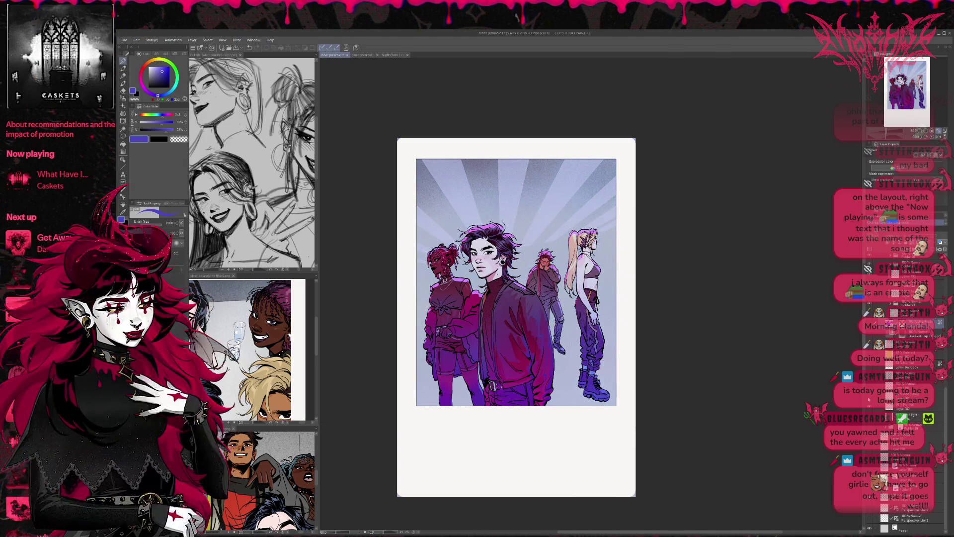
pyautogui.hotkey('ctrl', 'z')
pyautogui.hotkey('ctrl', 'z')
pyautogui.scroll(1, 698, 372)
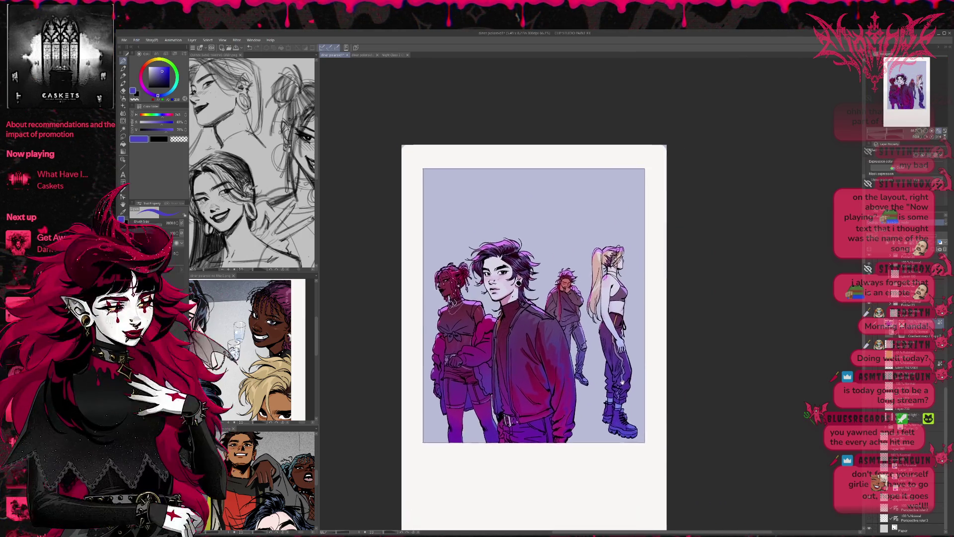
# Test the background gradient layer, then bring back the sunburst ray pattern
pyautogui.click(872, 411)
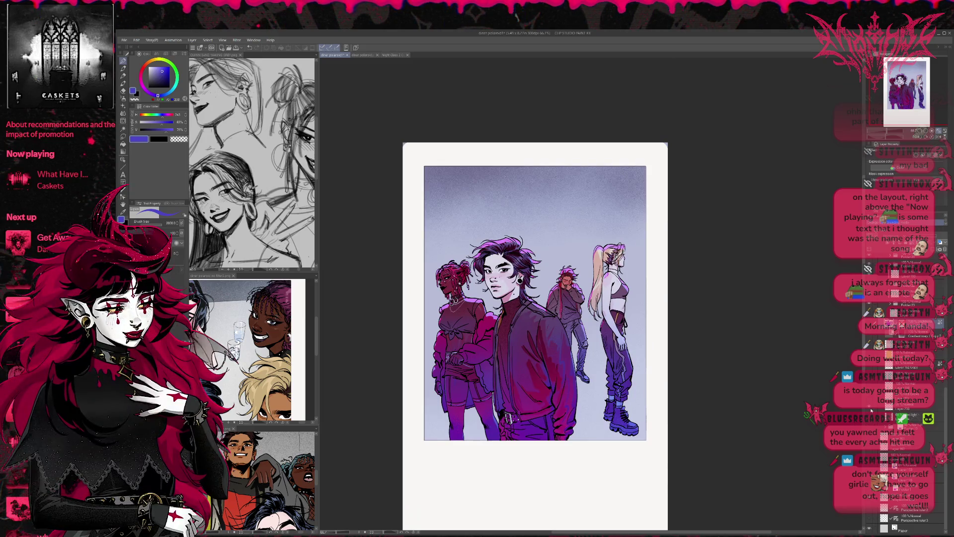
pyautogui.click(870, 399)
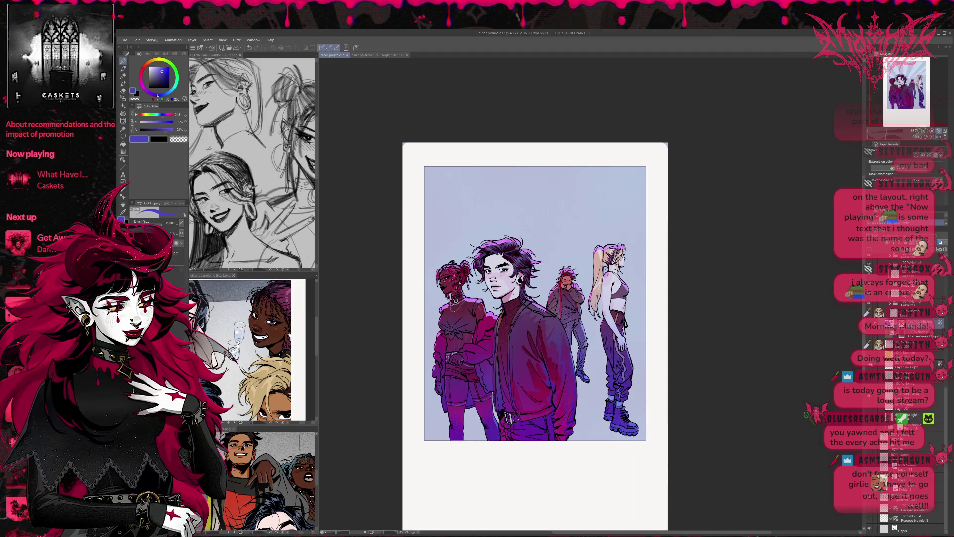
pyautogui.click(869, 377)
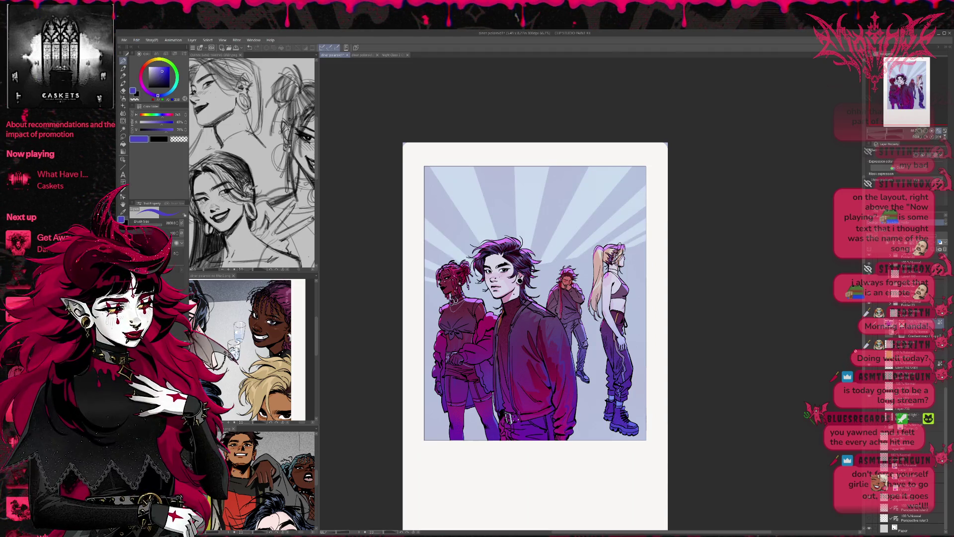
pyautogui.hotkey('ctrl', '0')
# Show the blue shadow silhouettes behind the characters and hide the light-ray background
pyautogui.scroll(-1, 828, 343)
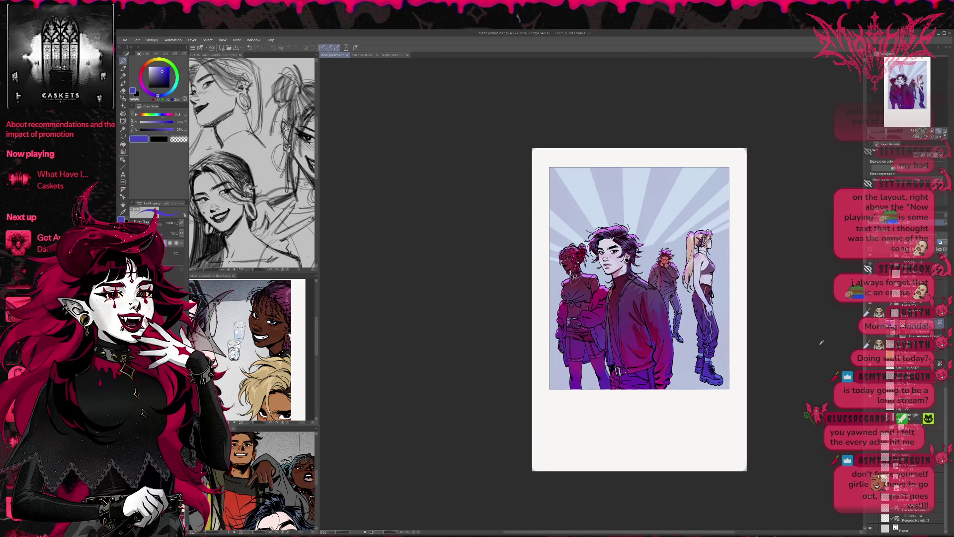
pyautogui.scroll(-1, 724, 409)
pyautogui.click(870, 368)
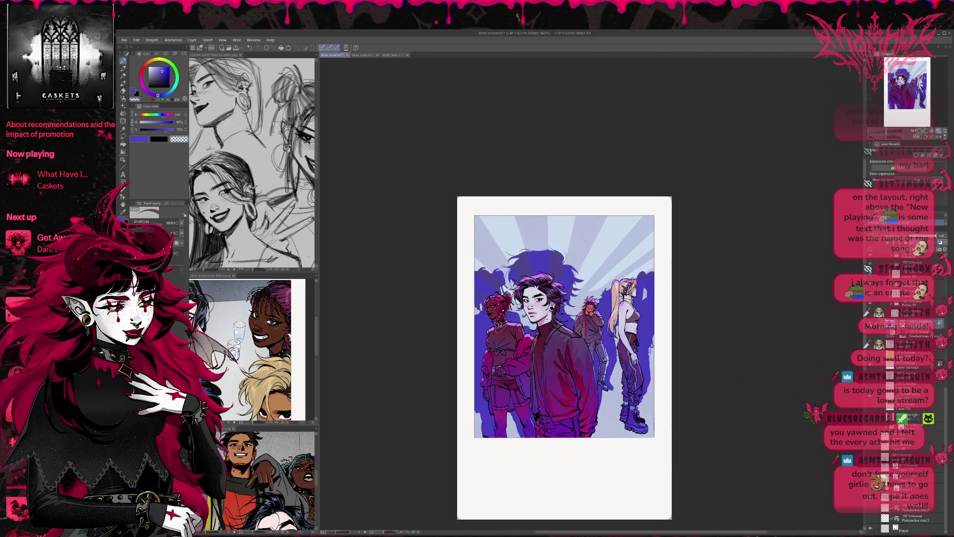
pyautogui.click(870, 366)
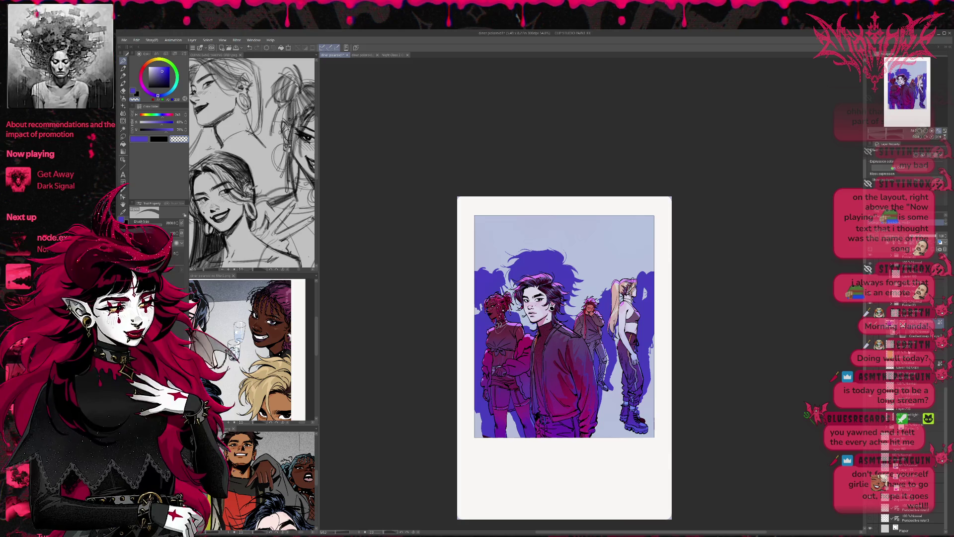
pyautogui.hotkey('ctrl', 'z')
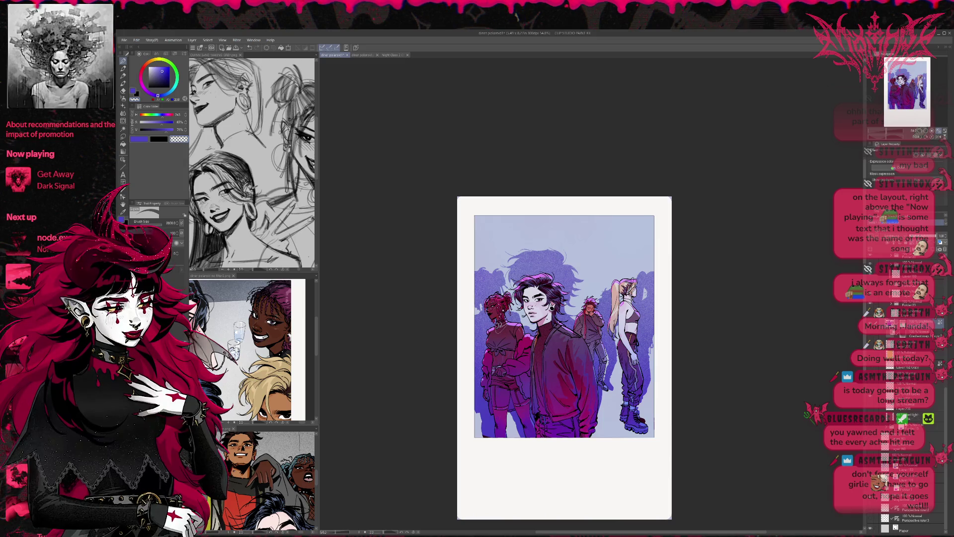
# Mute the background to grey-purple and select the layer to paint on
pyautogui.click(870, 418)
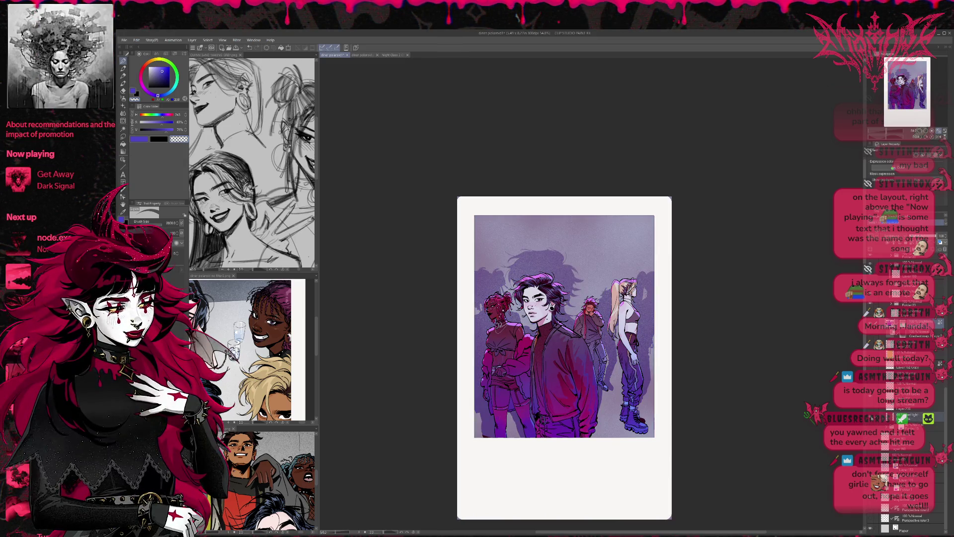
pyautogui.click(908, 419)
pyautogui.click(939, 237)
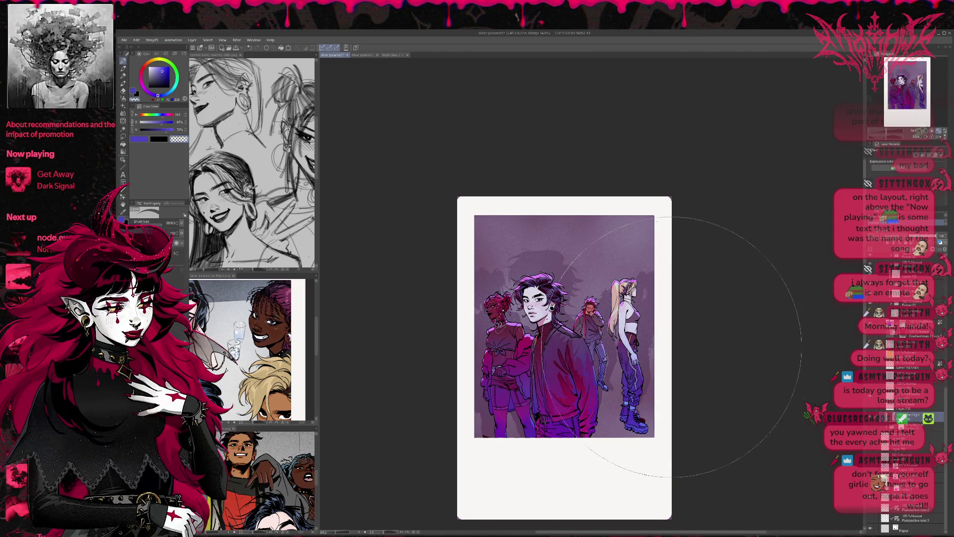
# Airbrush near-black over the background behind the characters, darkening it to deep maroon
pyautogui.click(169, 87)
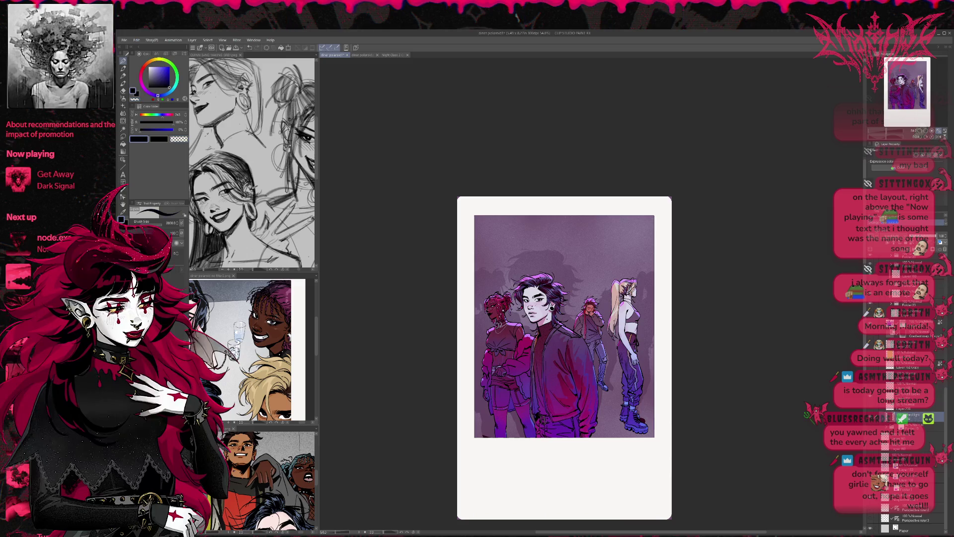
pyautogui.click(530, 329)
pyautogui.moveTo(530, 330)
pyautogui.mouseDown()
pyautogui.moveTo(583, 363)
pyautogui.moveTo(618, 290)
pyautogui.moveTo(511, 279)
pyautogui.moveTo(515, 361)
pyautogui.moveTo(552, 393)
pyautogui.moveTo(641, 259)
pyautogui.moveTo(596, 383)
pyautogui.moveTo(514, 301)
pyautogui.mouseUp()
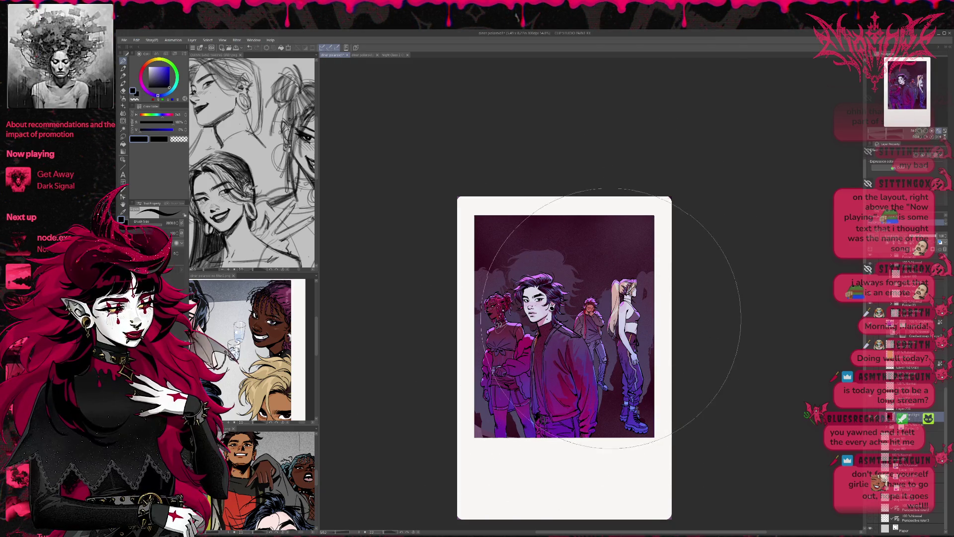
pyautogui.hotkey('ctrl', '0')
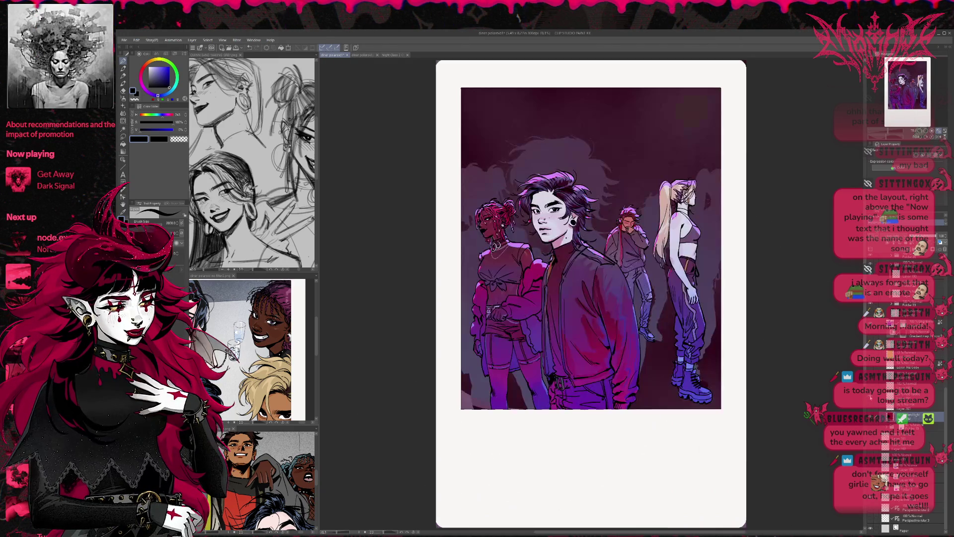
pyautogui.scroll(-3, 745, 379)
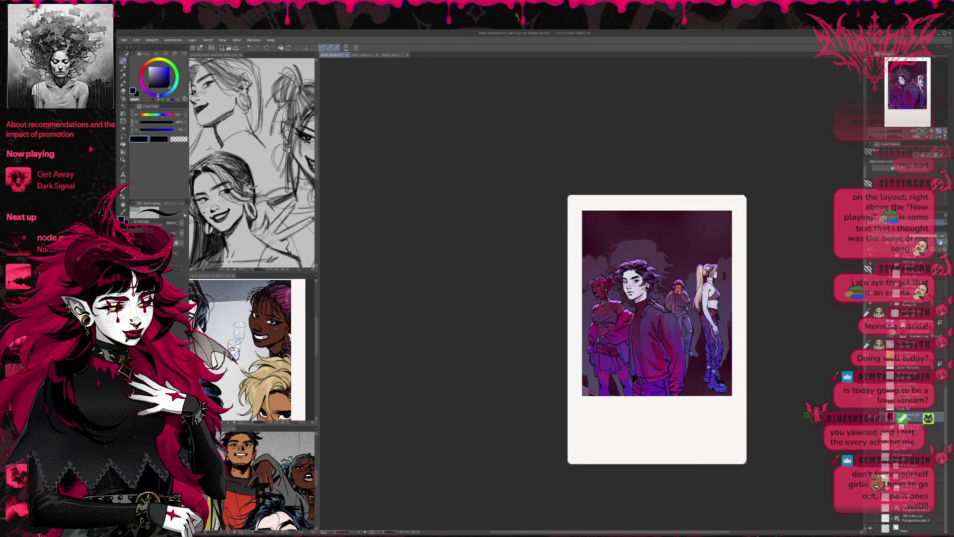
pyautogui.scroll(1, 565, 392)
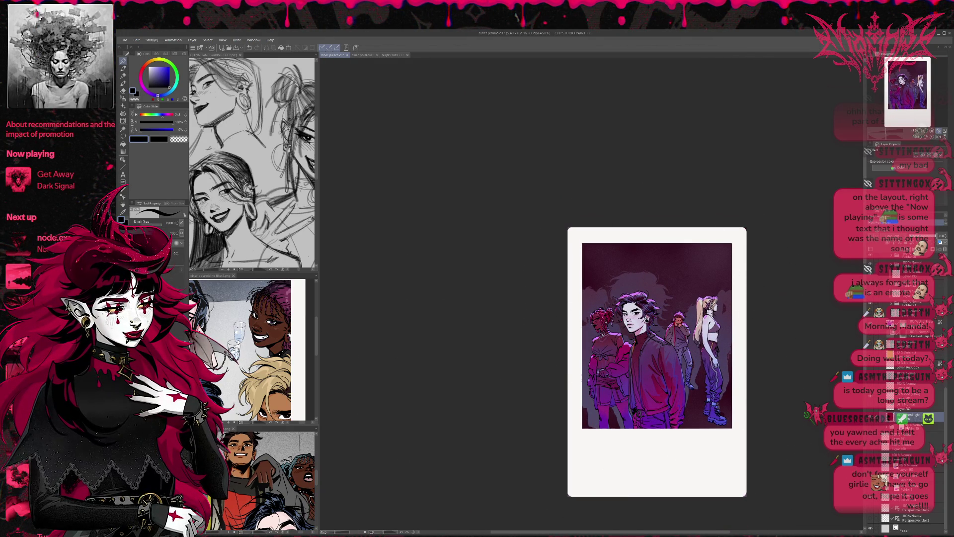
# Toggle the top-darkening layer on and off to compare it over the figures
pyautogui.click(870, 399)
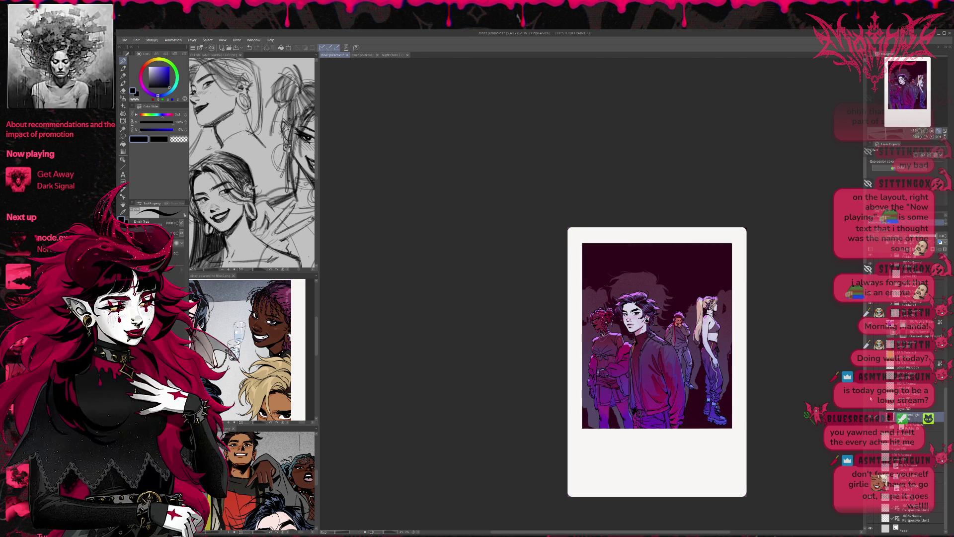
pyautogui.click(870, 398)
pyautogui.click(870, 398)
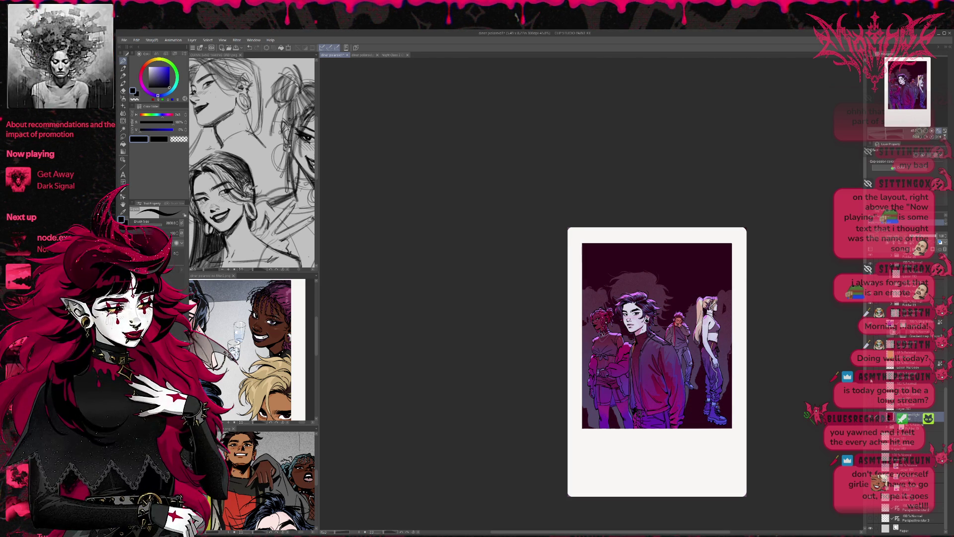
pyautogui.click(870, 398)
pyautogui.click(870, 398)
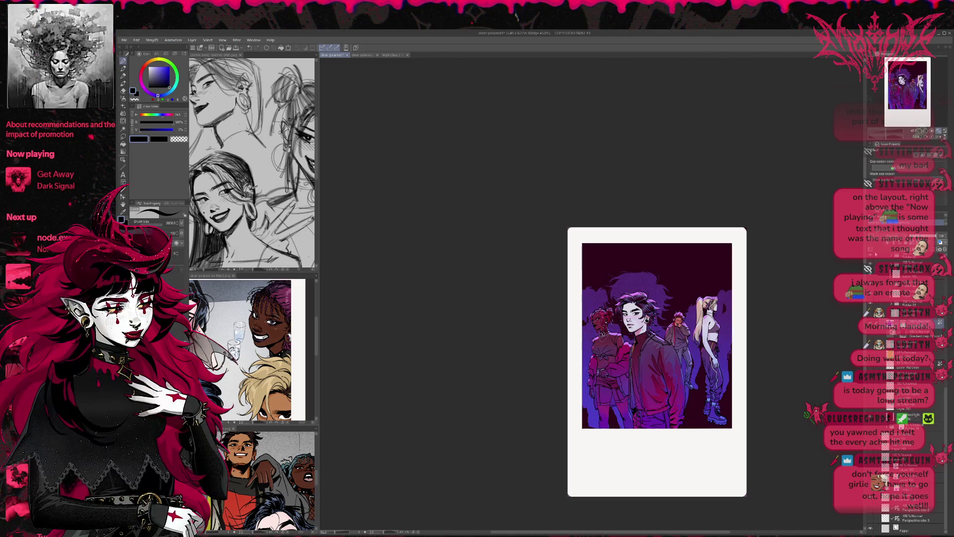
# Undo and redo the glowing purple shapes behind the figures, then reselect the working layer
pyautogui.hotkey('ctrl', 'z')
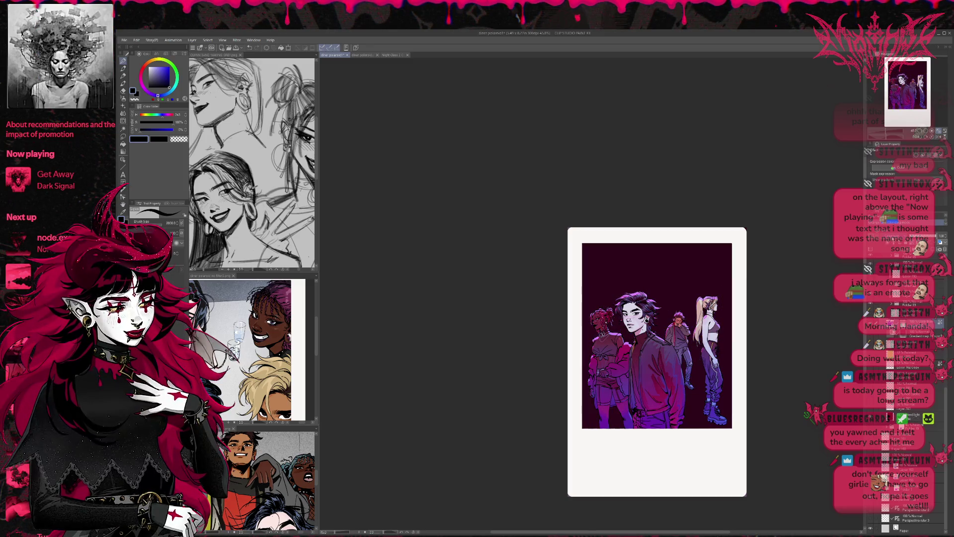
pyautogui.hotkey('ctrl', 'y')
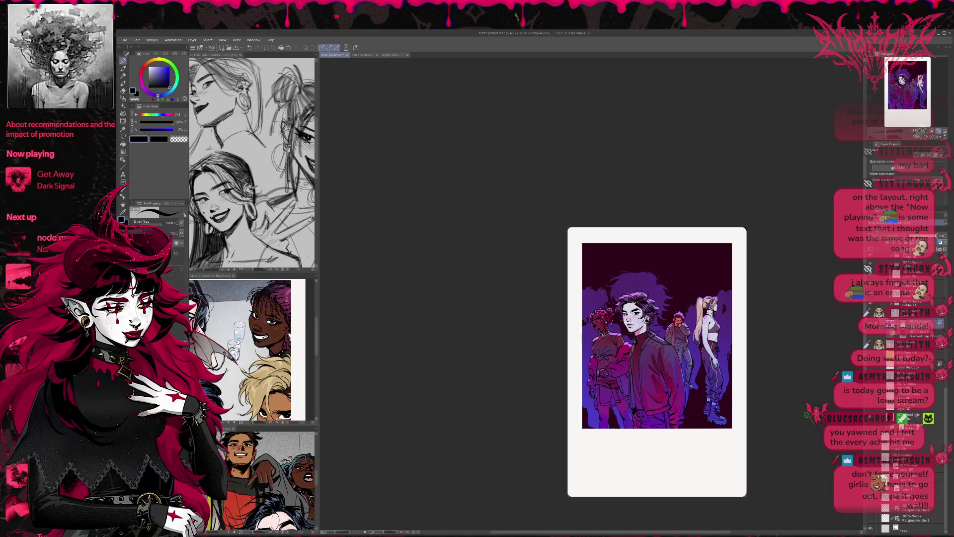
pyautogui.click(918, 419)
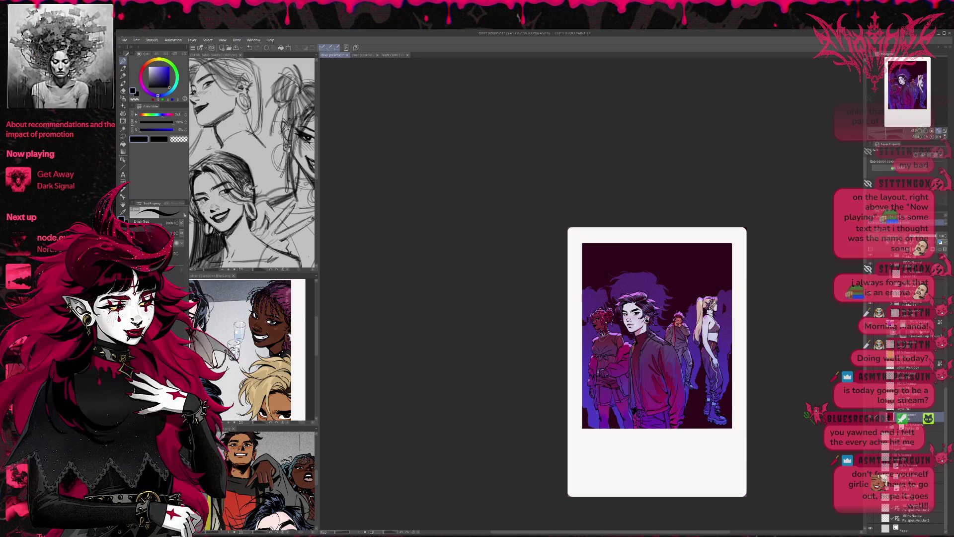
pyautogui.click(918, 323)
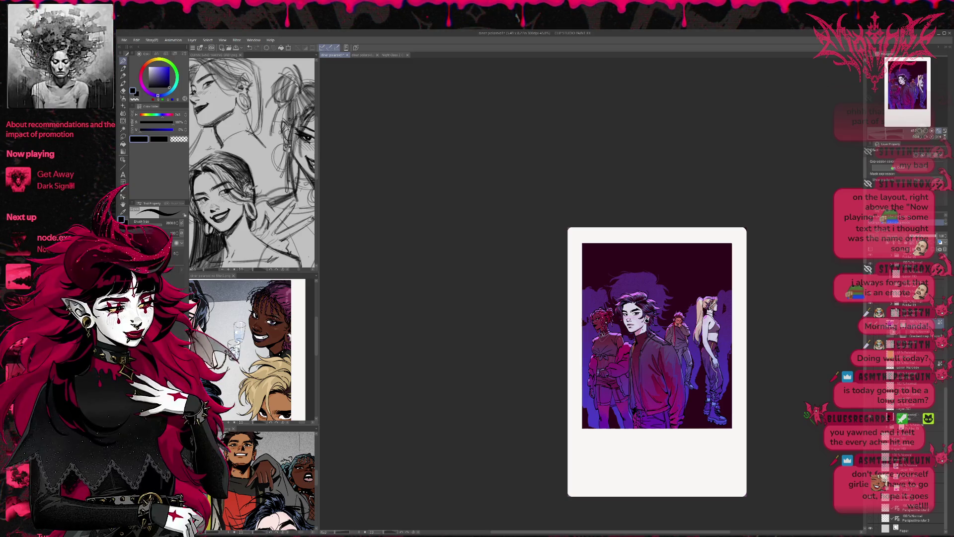
pyautogui.scroll(5, 870, 334)
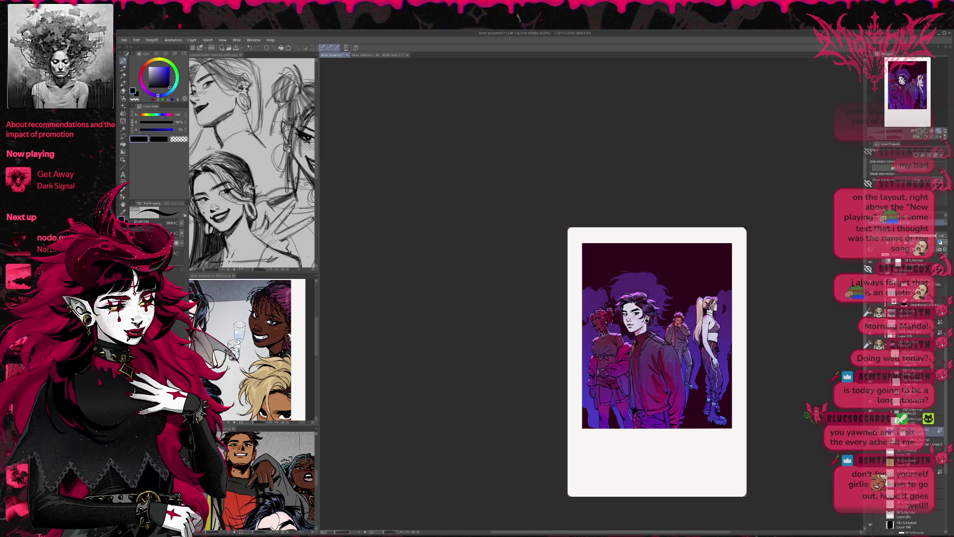
pyautogui.click(871, 334)
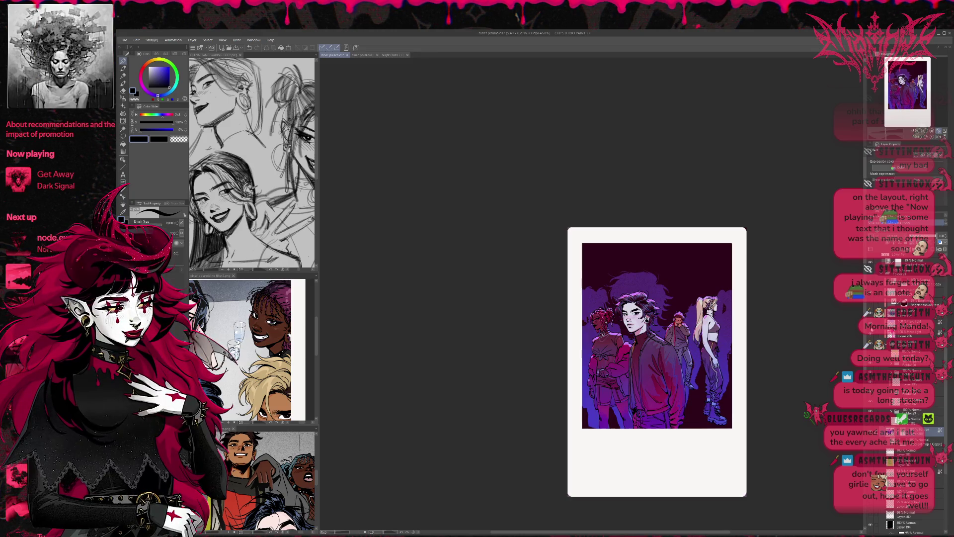
pyautogui.click(870, 334)
pyautogui.click(870, 334)
pyautogui.click(871, 335)
pyautogui.click(871, 335)
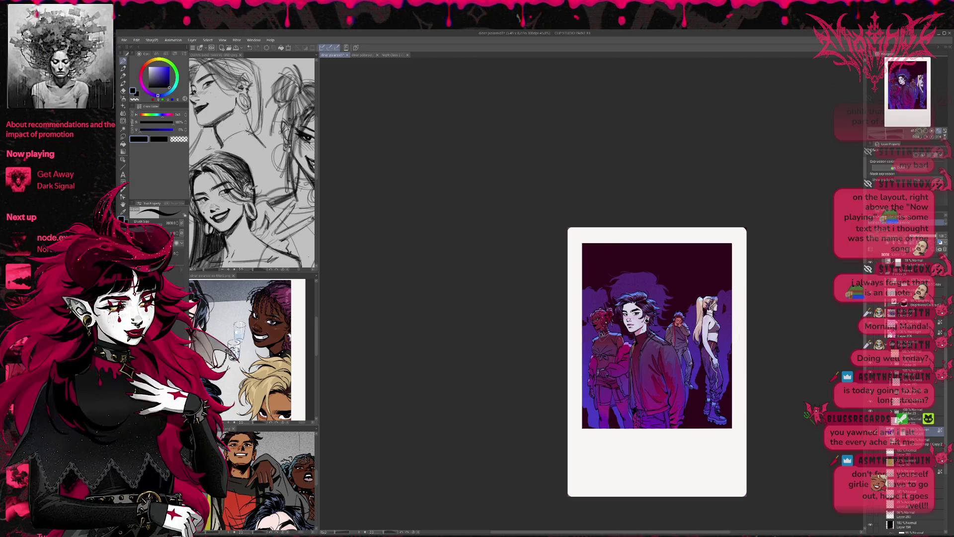
pyautogui.scroll(2, 905, 388)
pyautogui.scroll(2, 904, 388)
pyautogui.click(915, 328)
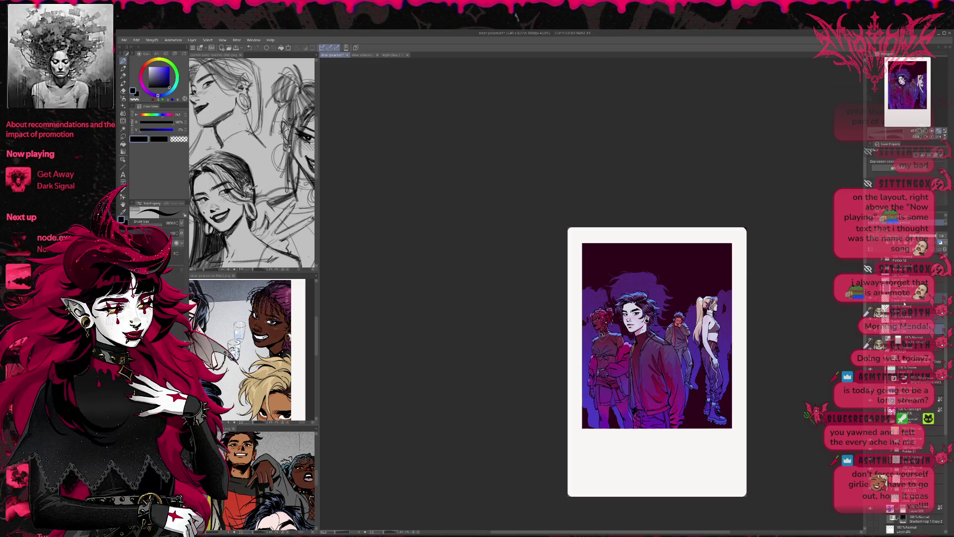
pyautogui.click(923, 337)
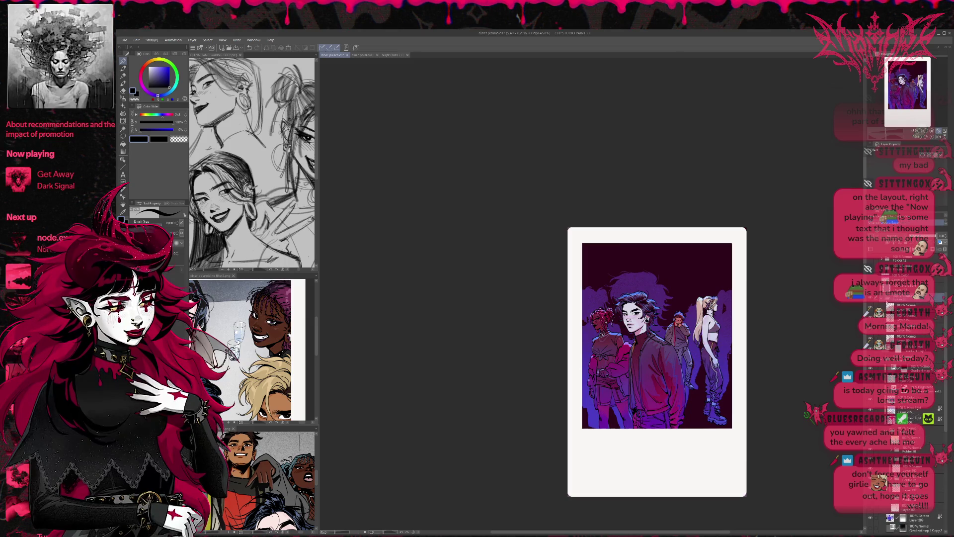
pyautogui.click(909, 287)
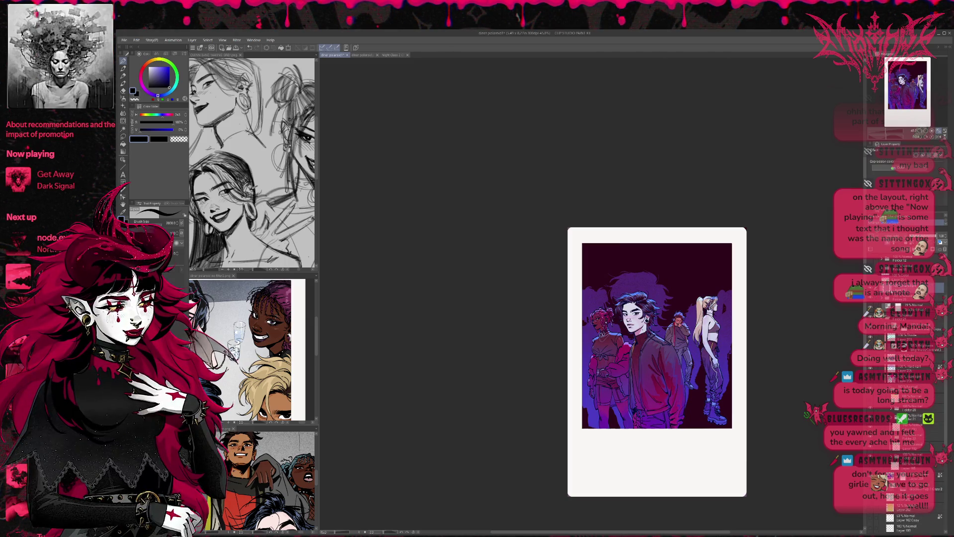
pyautogui.click(883, 287)
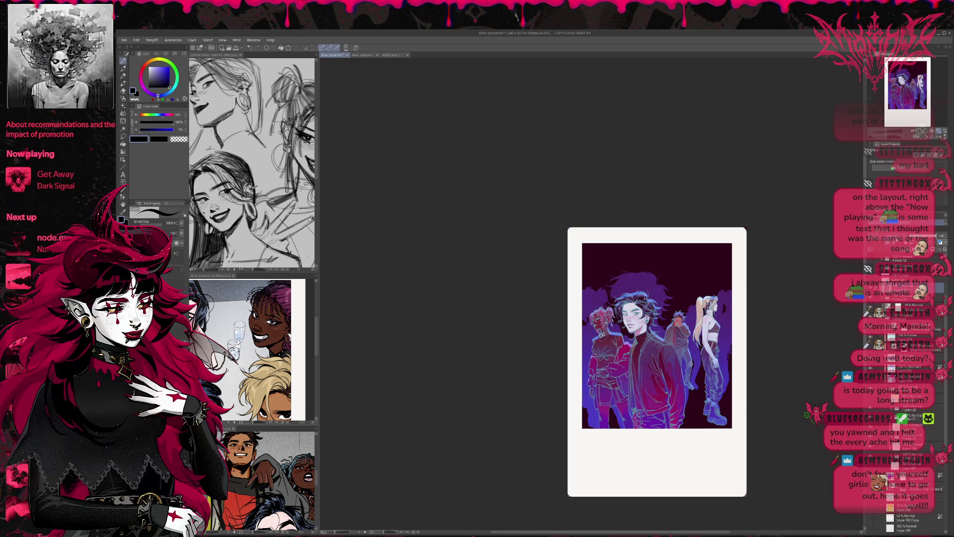
pyautogui.click(882, 287)
pyautogui.click(883, 288)
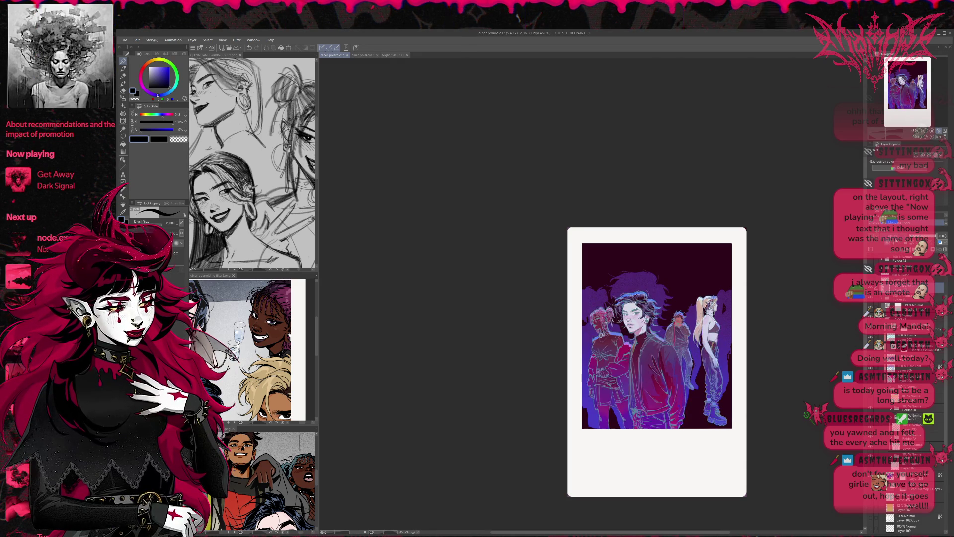
pyautogui.click(883, 287)
pyautogui.click(883, 287)
pyautogui.click(882, 287)
pyautogui.click(882, 288)
pyautogui.click(883, 287)
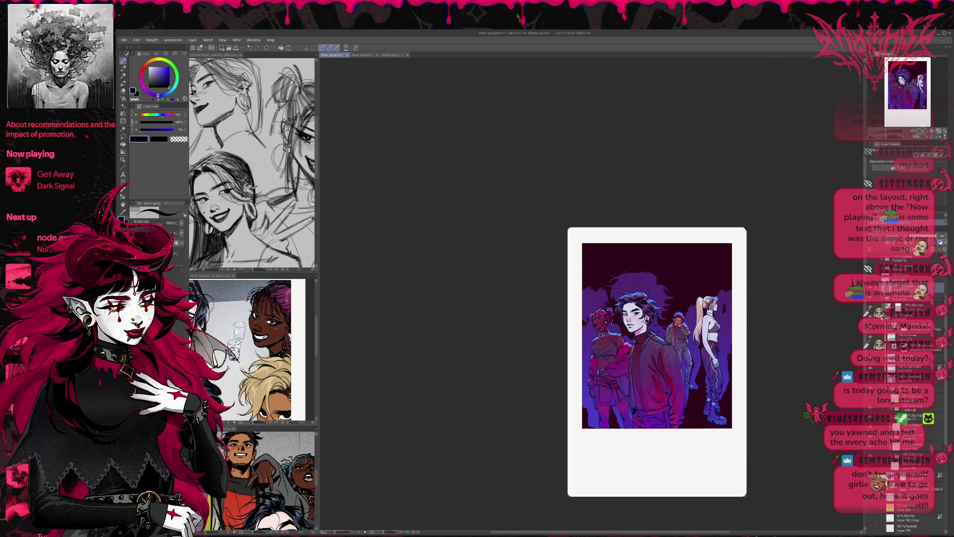
# Compare black and dark maroon backgrounds behind the figures, leaving it dark maroon
pyautogui.scroll(-5, 899, 387)
pyautogui.click(870, 366)
pyautogui.click(870, 366)
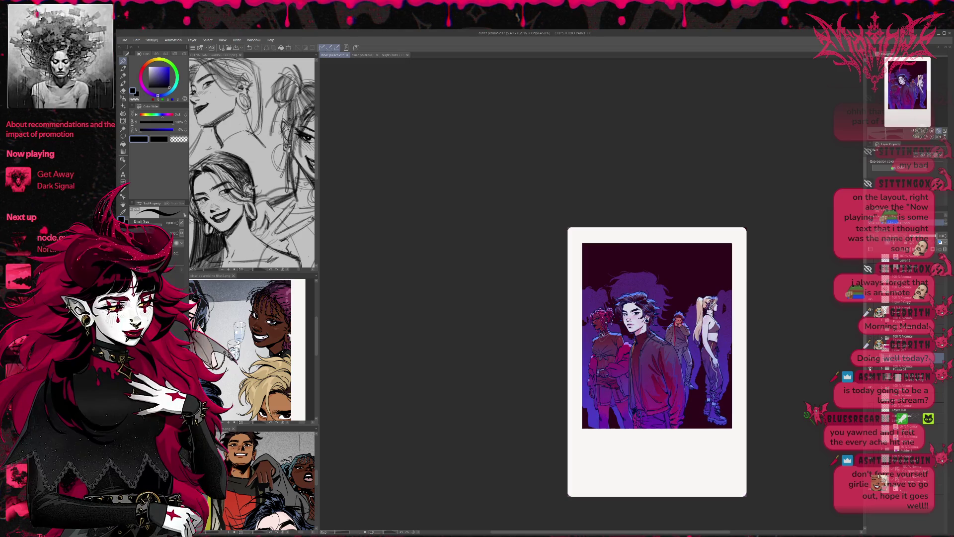
pyautogui.click(870, 378)
pyautogui.click(870, 377)
pyautogui.click(870, 378)
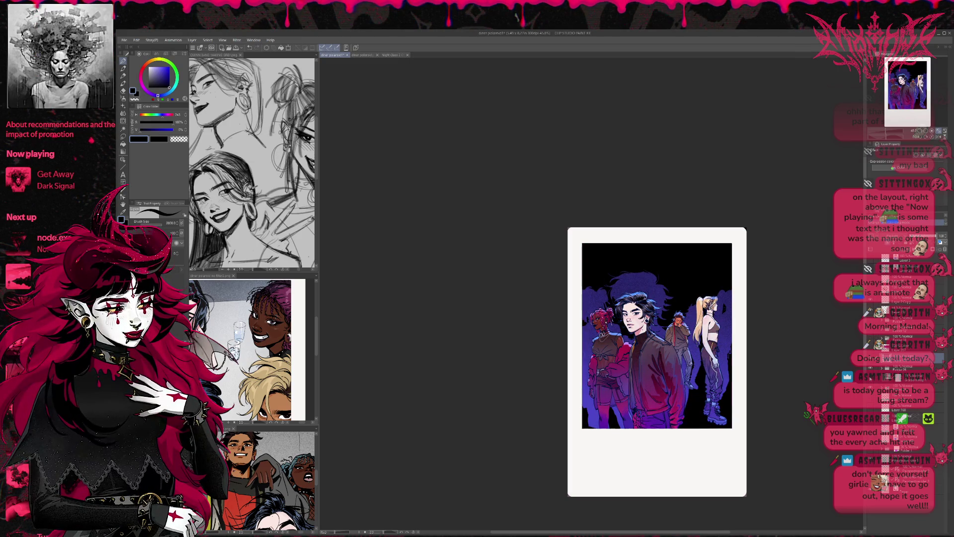
pyautogui.click(870, 378)
pyautogui.click(870, 378)
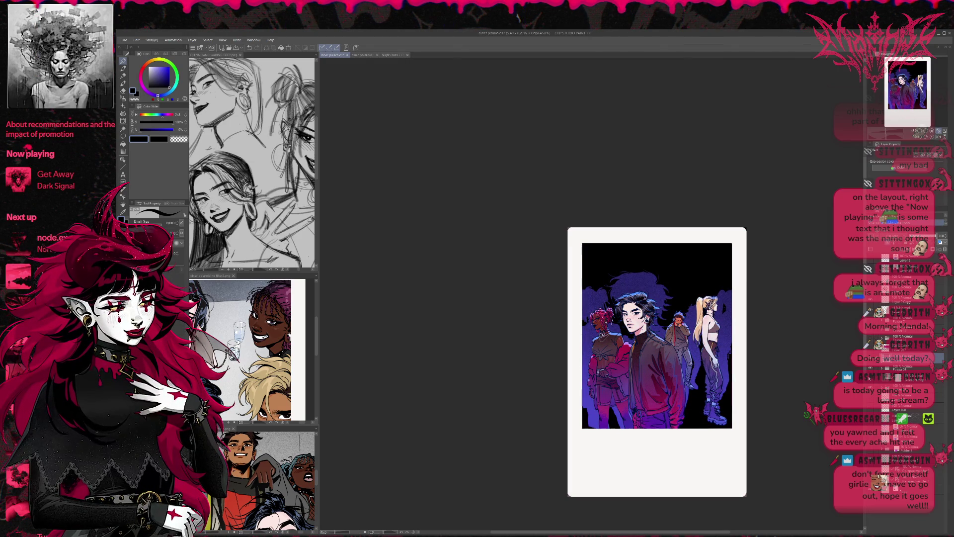
pyautogui.click(870, 378)
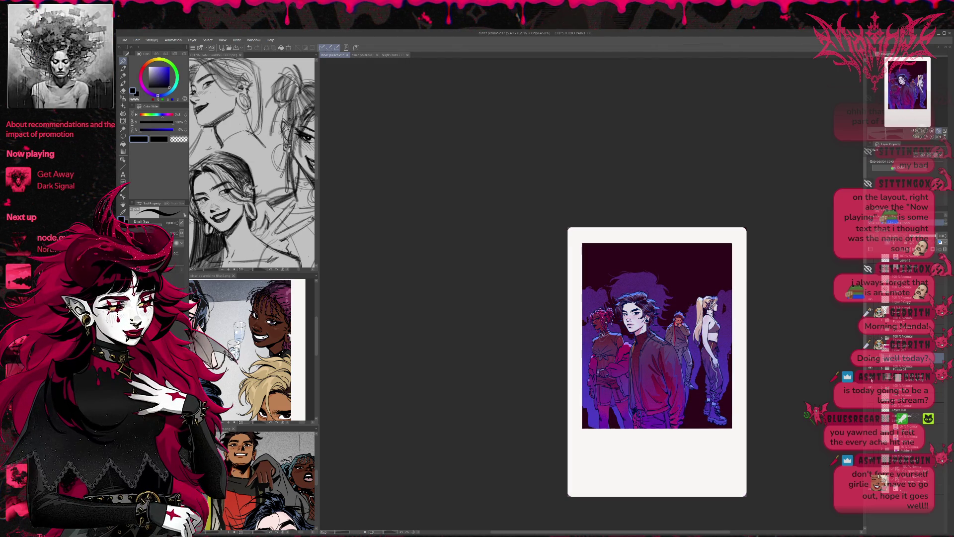
# In the folder's gradient map layer, turn the maroon sky behind the figures black
pyautogui.click(884, 389)
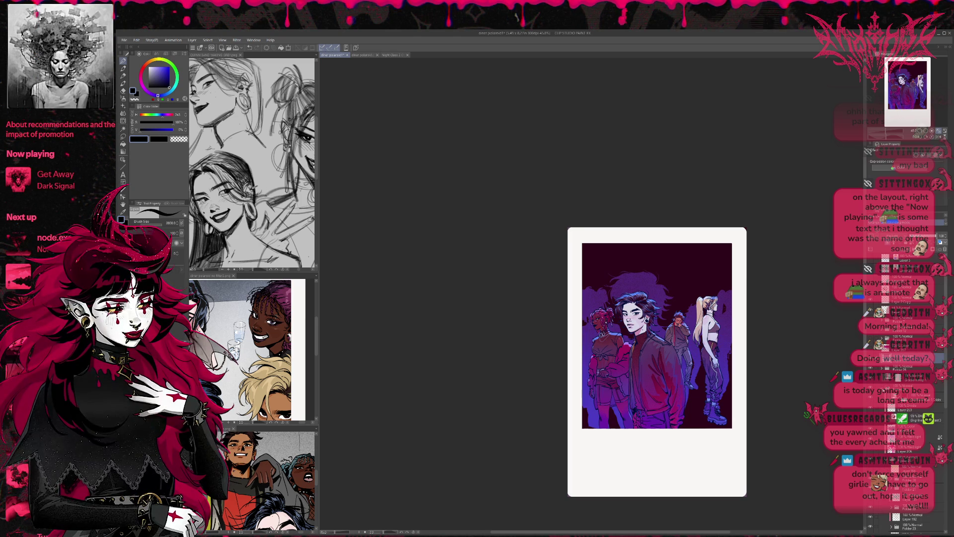
pyautogui.click(910, 376)
pyautogui.click(901, 385)
pyautogui.click(870, 386)
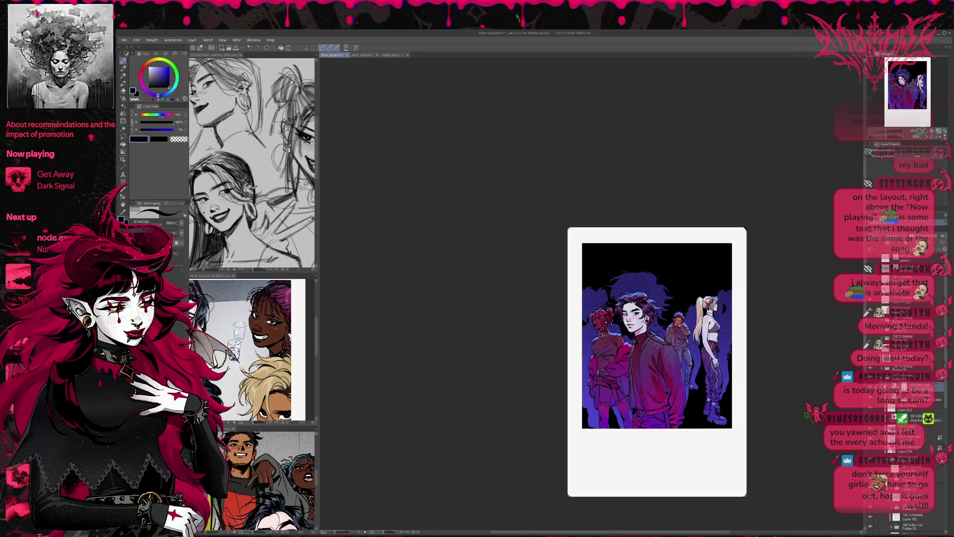
# Compare the sky with and without the teal gradient, keeping the teal gradient on
pyautogui.click(909, 379)
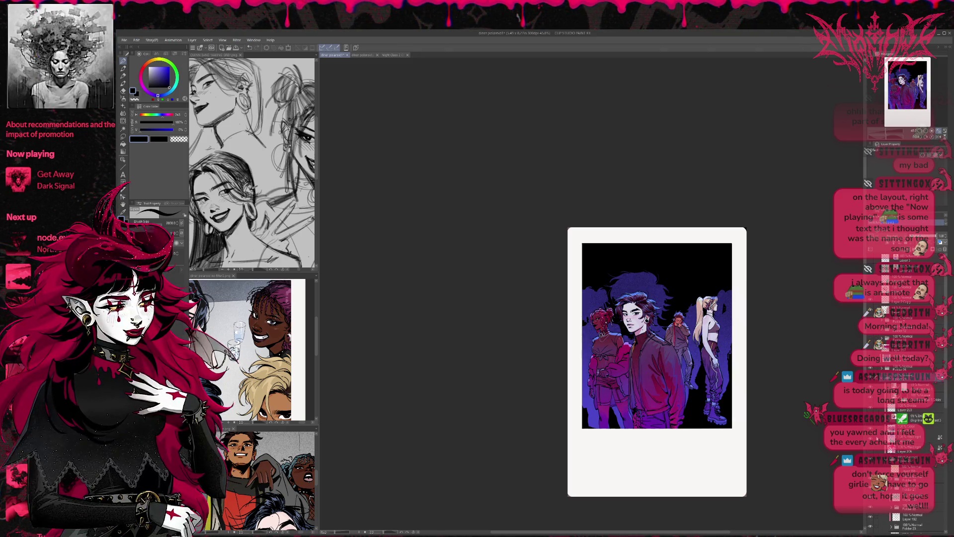
pyautogui.scroll(-3, 876, 447)
pyautogui.scroll(-3, 876, 448)
pyautogui.scroll(-3, 877, 448)
pyautogui.click(872, 465)
pyautogui.click(871, 464)
pyautogui.click(872, 465)
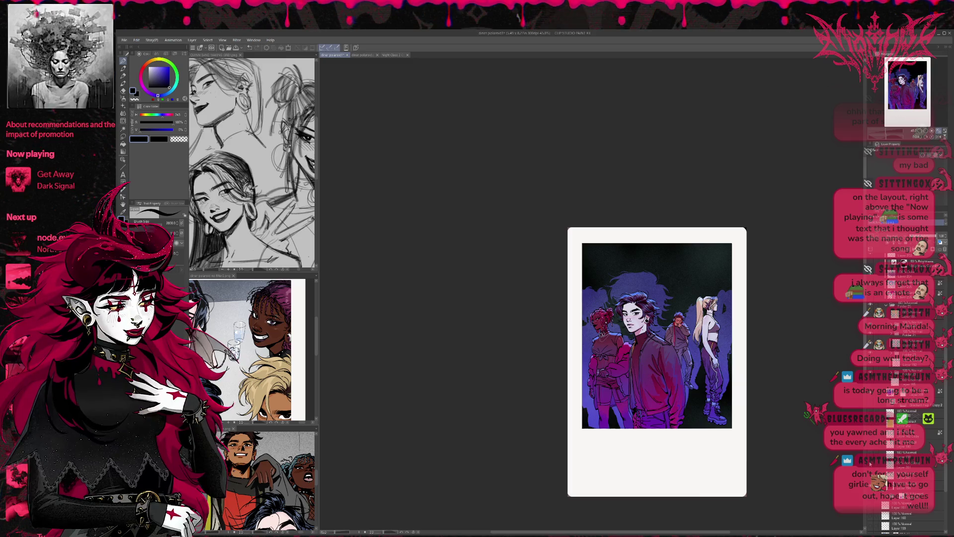
# Hide the teal gradient and preview the sunburst, brightening, magenta glow and darkening layers
pyautogui.click(870, 446)
pyautogui.click(870, 433)
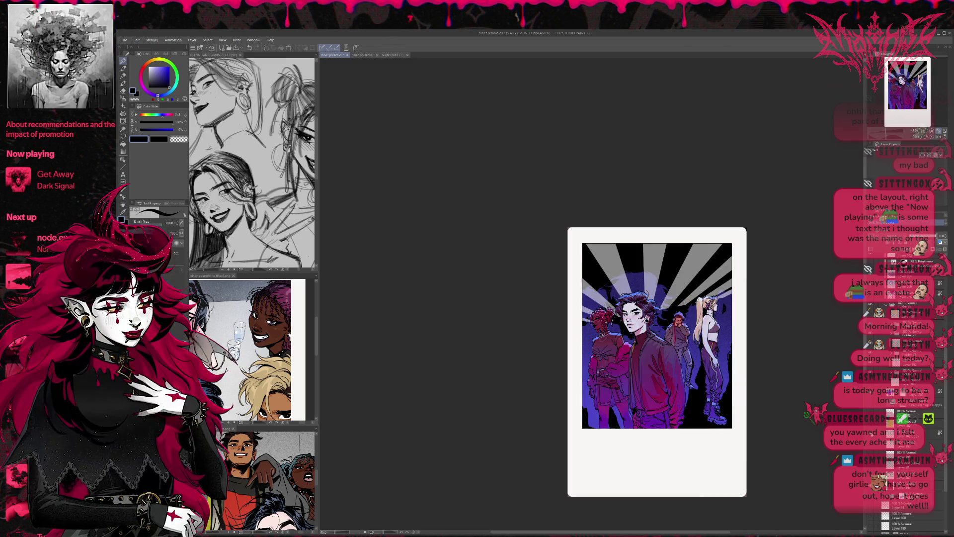
pyautogui.click(872, 426)
pyautogui.click(872, 425)
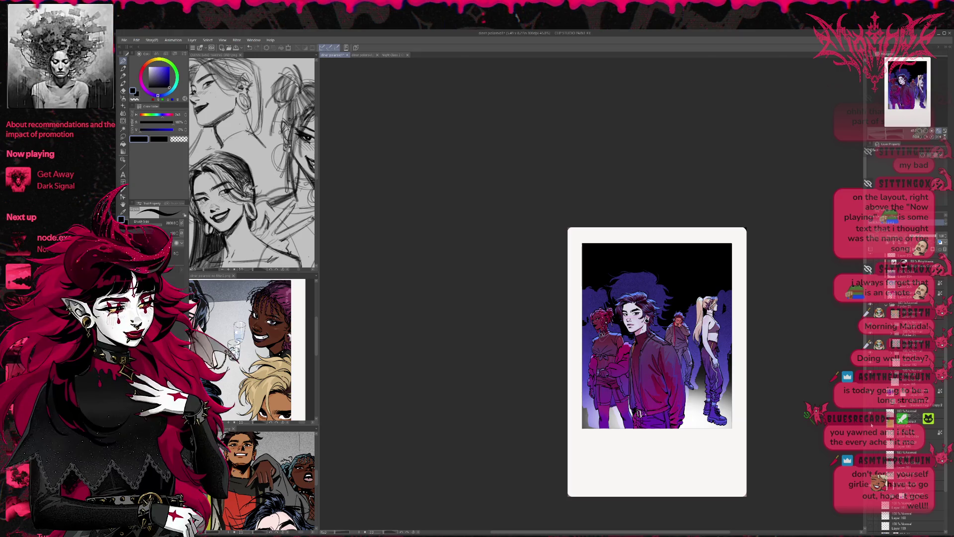
pyautogui.click(871, 404)
pyautogui.click(872, 404)
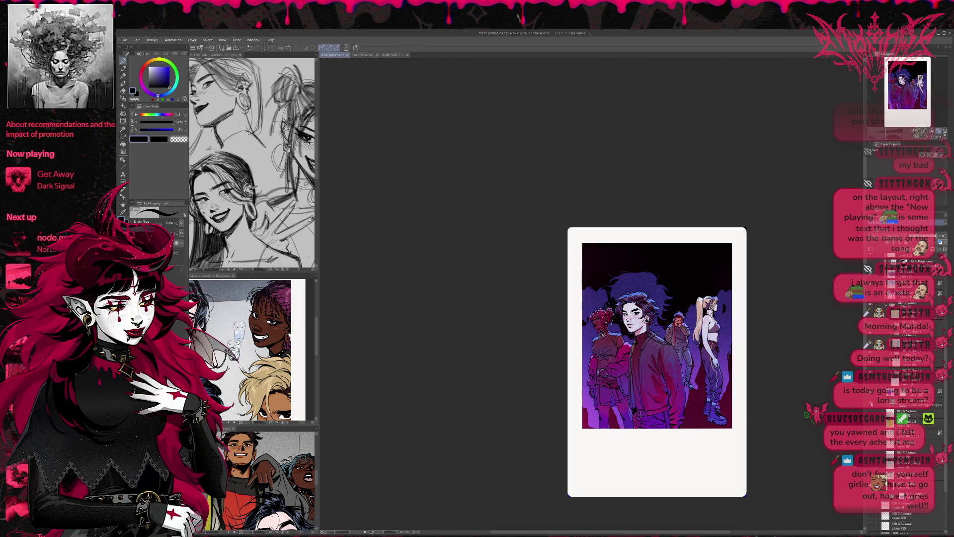
pyautogui.click(871, 404)
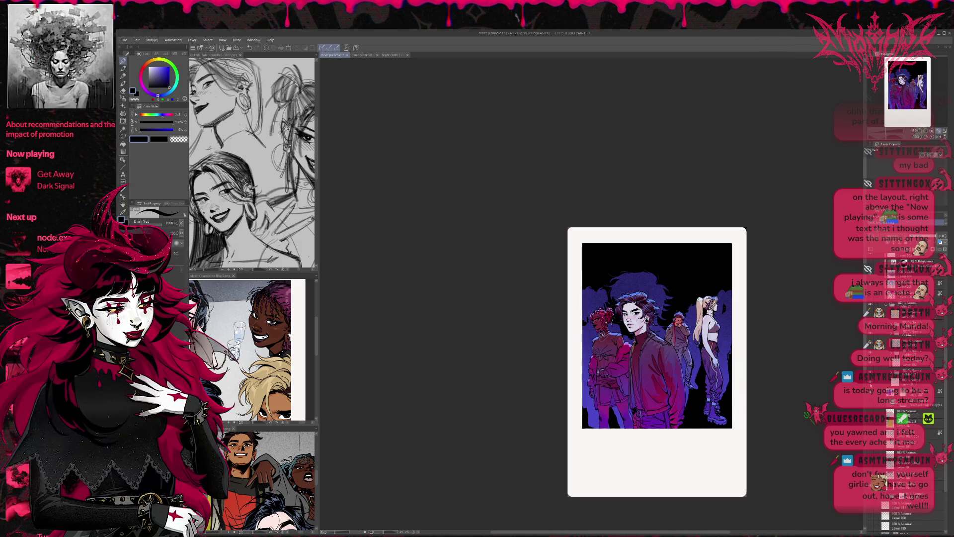
pyautogui.click(871, 404)
pyautogui.click(871, 404)
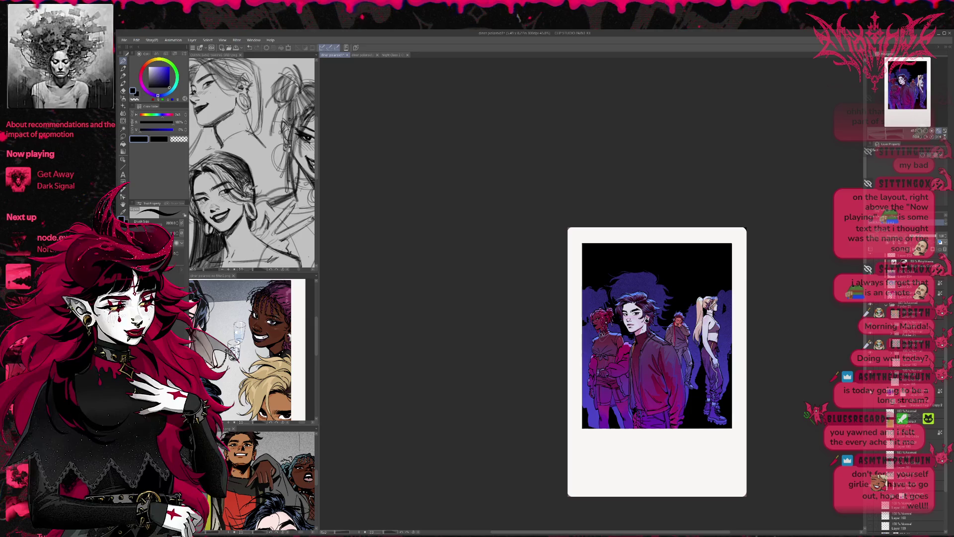
# Show the sunburst rays behind the figures using the light blue-white version
pyautogui.hotkey('ctrl', '0')
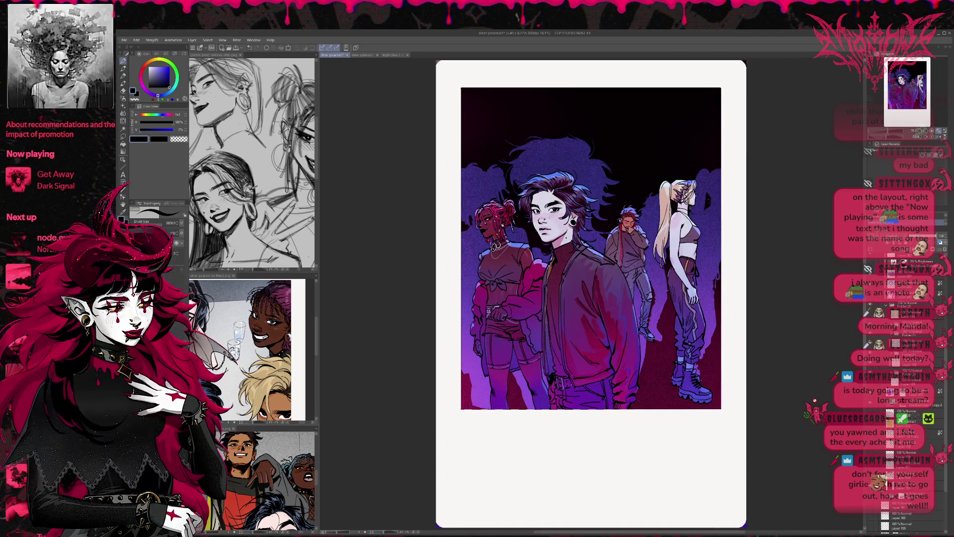
pyautogui.scroll(-2, 746, 402)
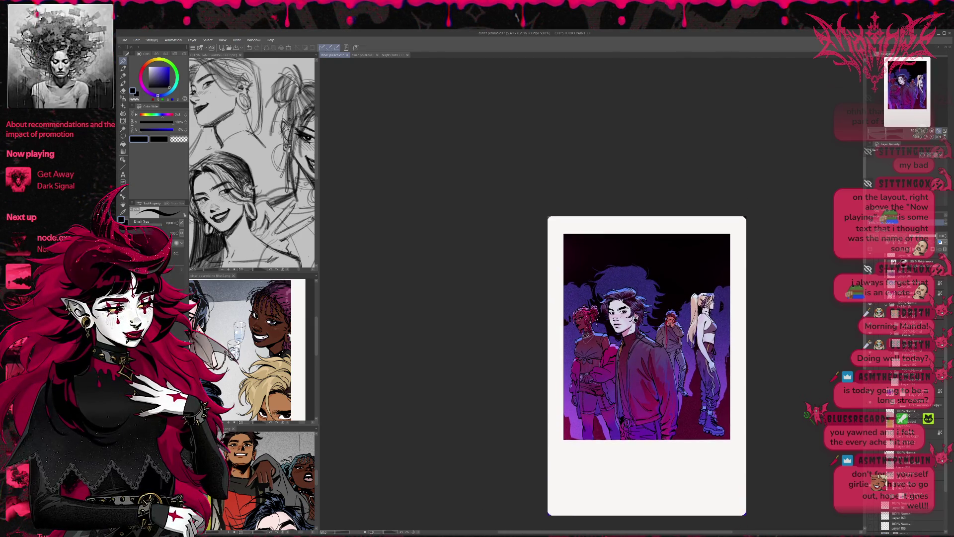
pyautogui.click(871, 419)
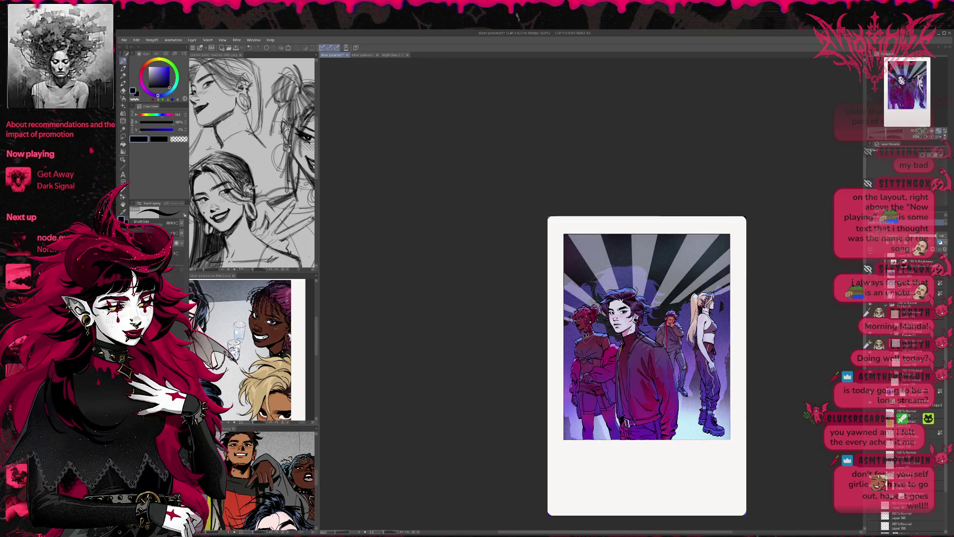
pyautogui.click(871, 487)
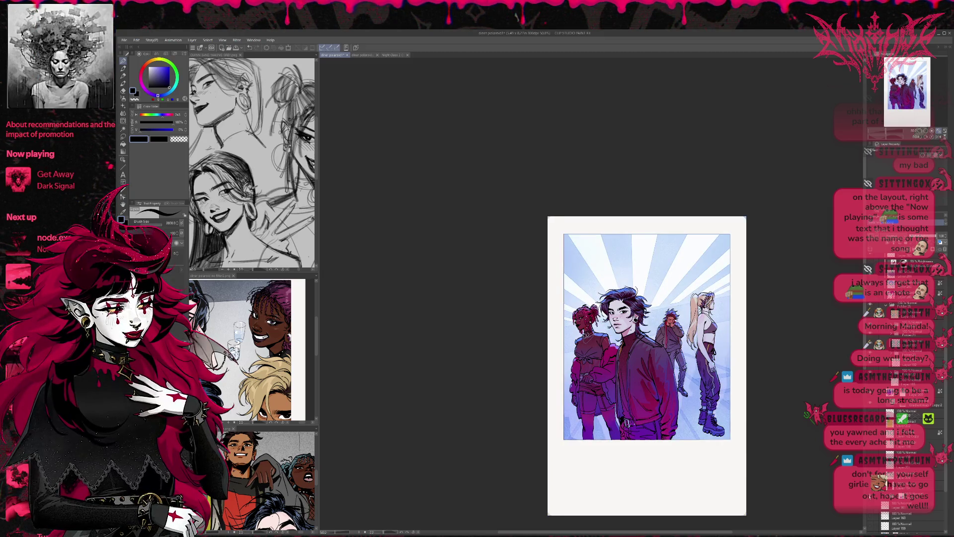
# Toggle the sunburst rays and purple smoke layers to compare darker and lighter ray versions
pyautogui.click(870, 485)
pyautogui.click(910, 485)
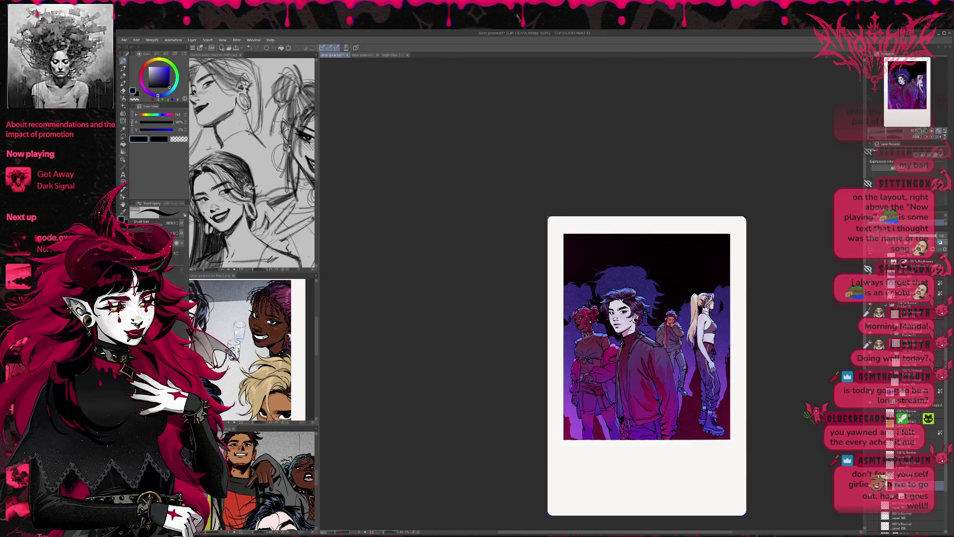
pyautogui.click(938, 241)
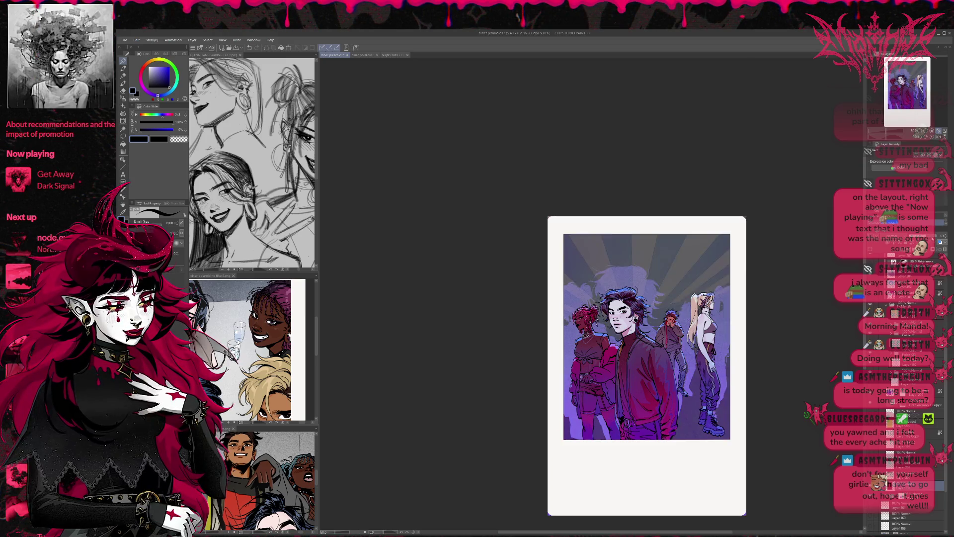
pyautogui.click(935, 240)
pyautogui.click(935, 241)
pyautogui.click(935, 241)
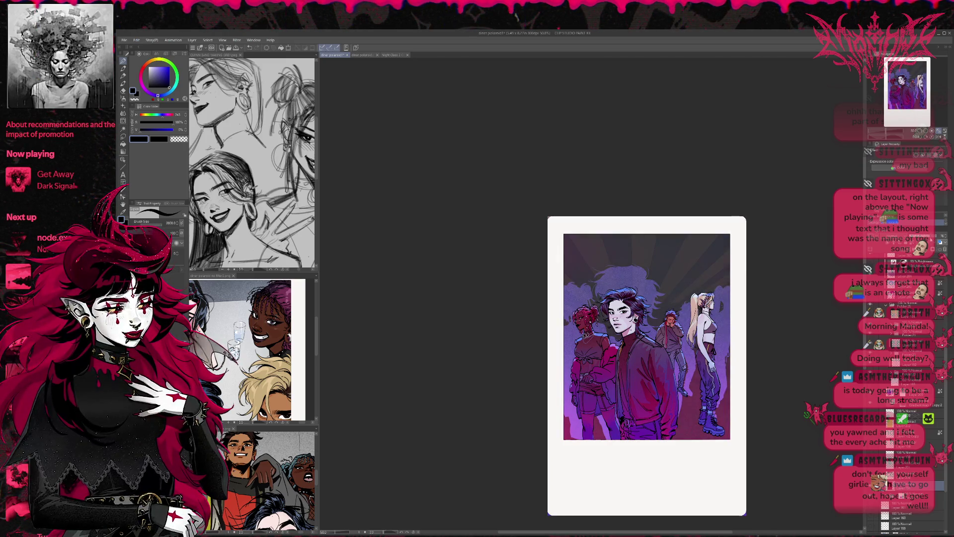
pyautogui.click(936, 241)
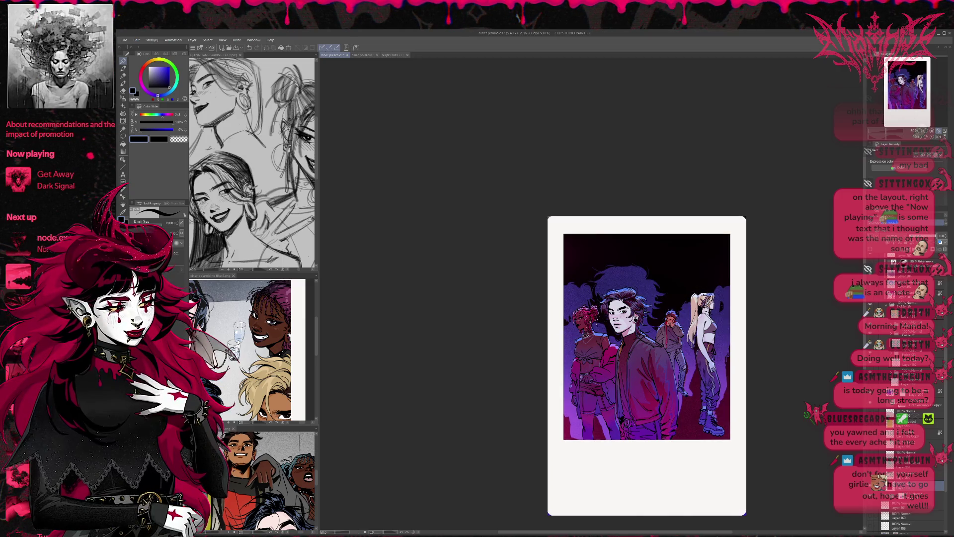
pyautogui.click(936, 241)
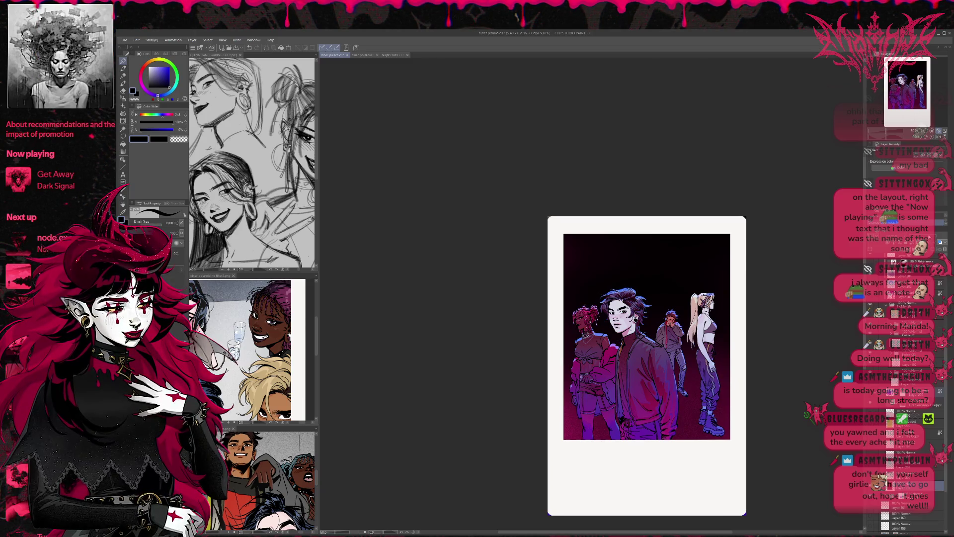
# Preview the lighter grey-ray version and the brightened top gradient behind the figures
pyautogui.click(910, 495)
pyautogui.click(909, 485)
pyautogui.click(939, 241)
pyautogui.click(939, 241)
pyautogui.click(939, 241)
pyautogui.click(936, 237)
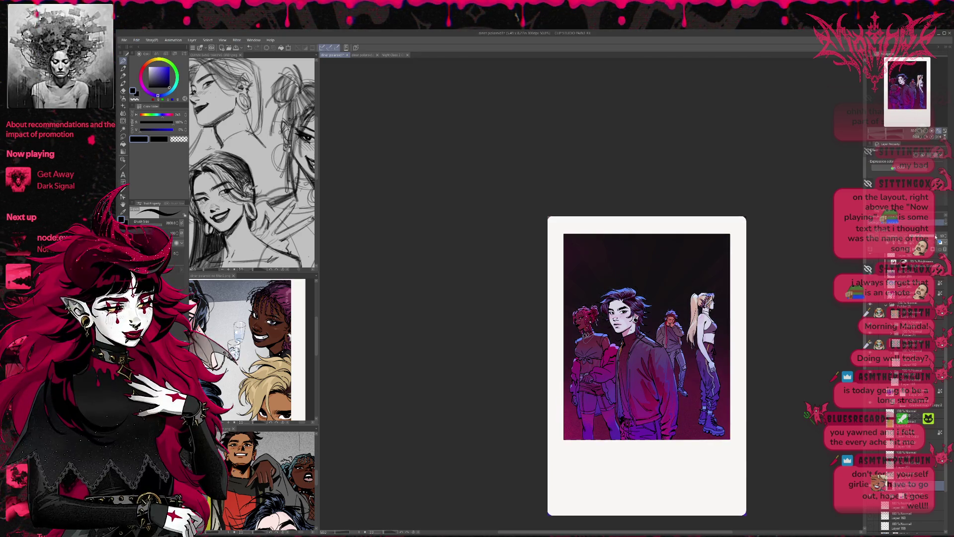
pyautogui.click(937, 238)
pyautogui.click(939, 241)
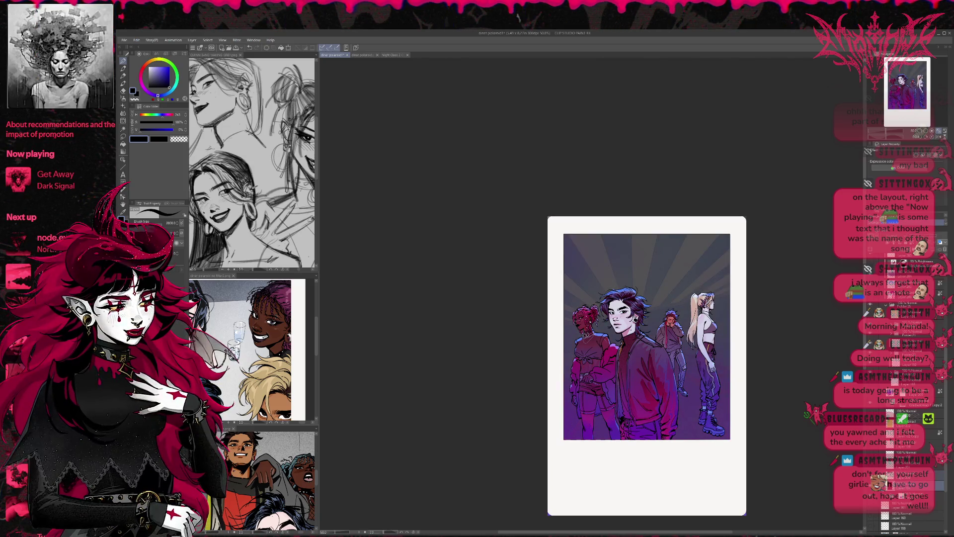
# Compare brighter and dimmed sunburst rays, leaving the rays dimmed
pyautogui.click(939, 242)
pyautogui.click(939, 241)
pyautogui.click(940, 242)
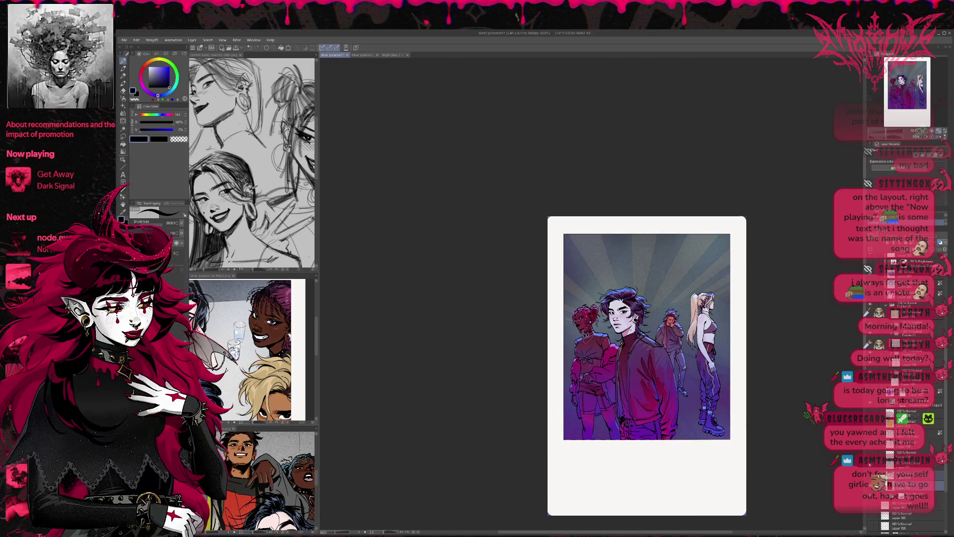
pyautogui.click(939, 242)
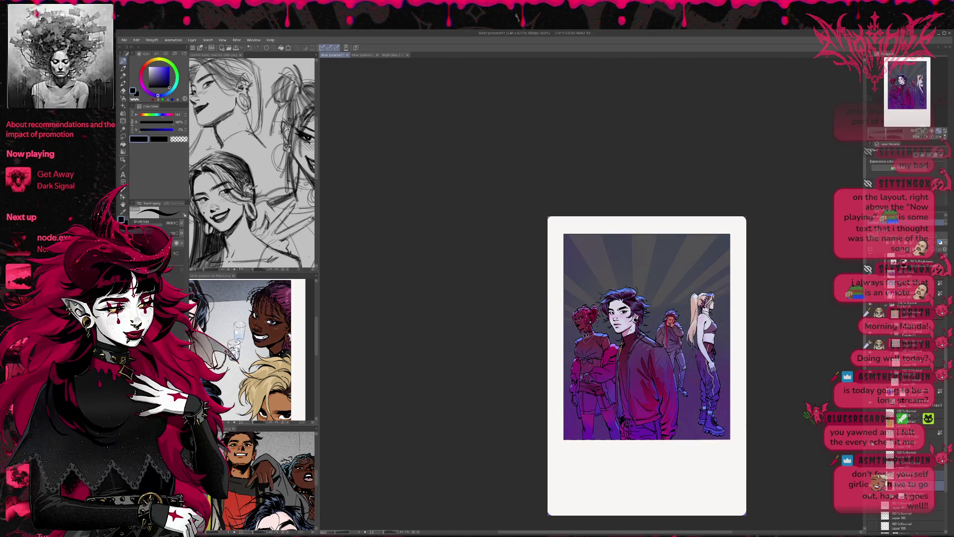
pyautogui.click(939, 242)
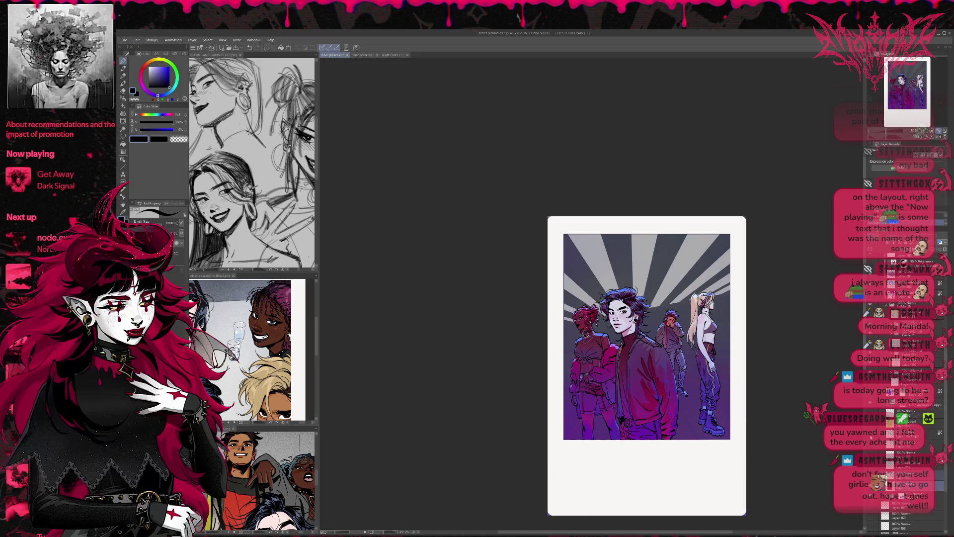
pyautogui.click(939, 241)
pyautogui.click(940, 241)
pyautogui.click(939, 241)
pyautogui.click(939, 241)
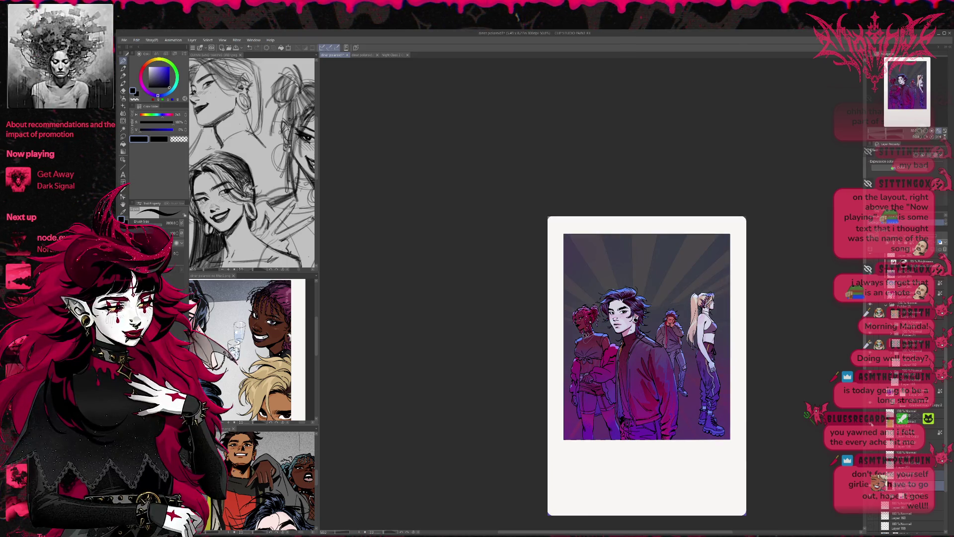
pyautogui.click(939, 241)
pyautogui.click(940, 241)
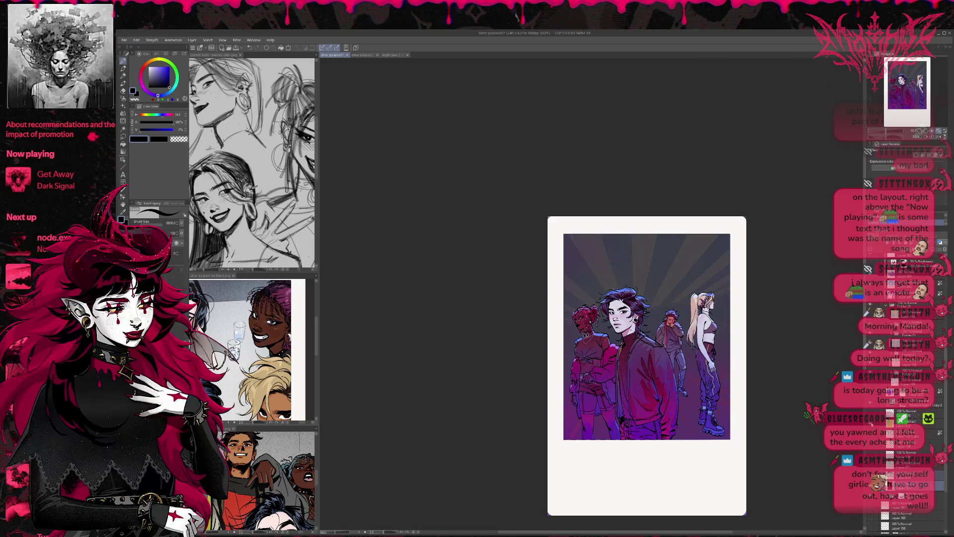
# Test a white glow along the bottom, hide it, and pick the Airbrush at size 2000
pyautogui.click(871, 419)
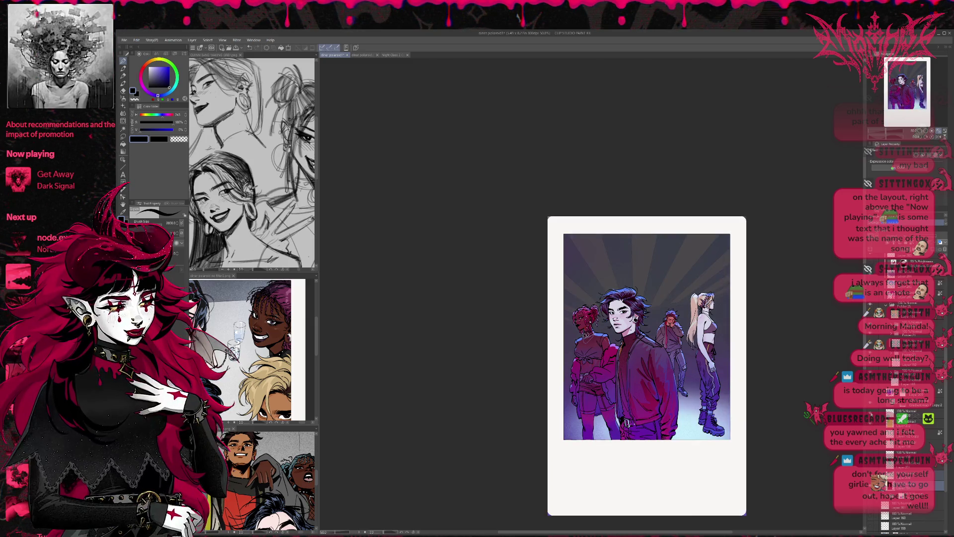
pyautogui.click(871, 416)
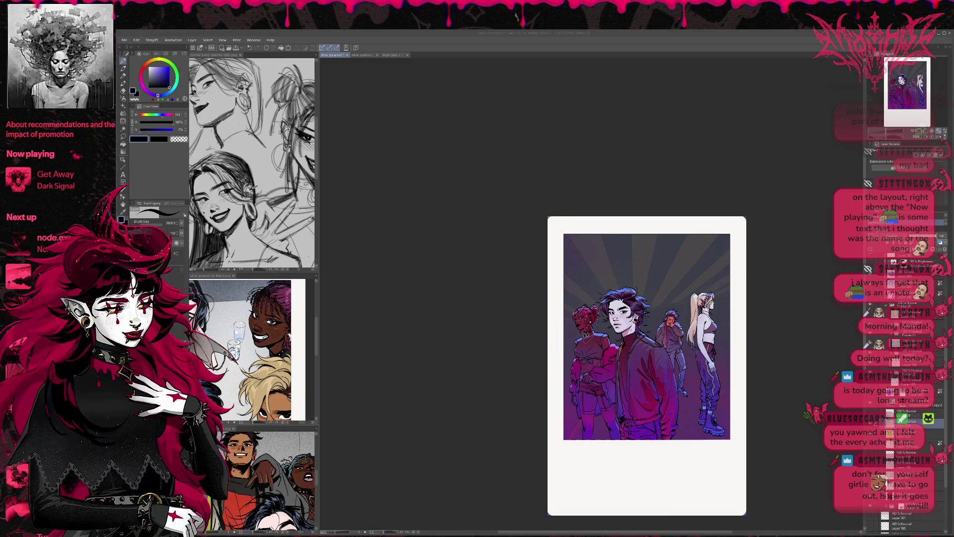
pyautogui.click(123, 97)
pyautogui.click(123, 61)
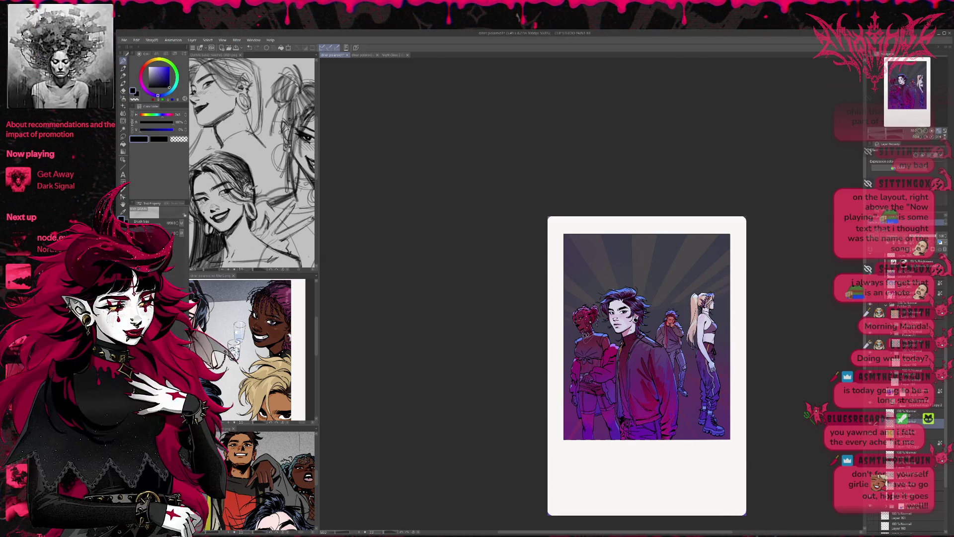
# Spray blue-violet and pale pastel-blue speckles over the lower illustration and polaroid border
pyautogui.keyDown('alt'); pyautogui.click(686, 393); pyautogui.keyUp('alt')
pyautogui.moveTo(686, 392); pyautogui.dragTo(631, 455)
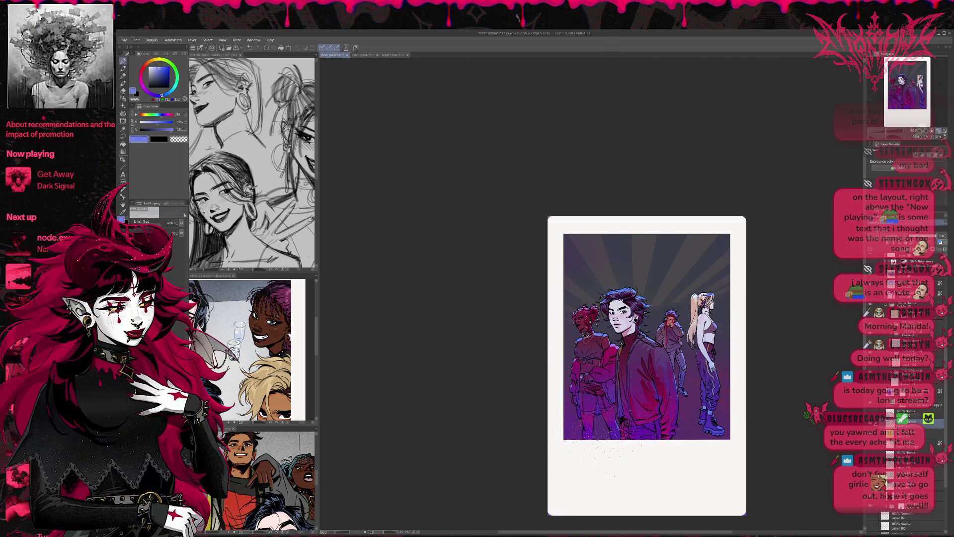
pyautogui.moveTo(716, 436); pyautogui.dragTo(621, 467)
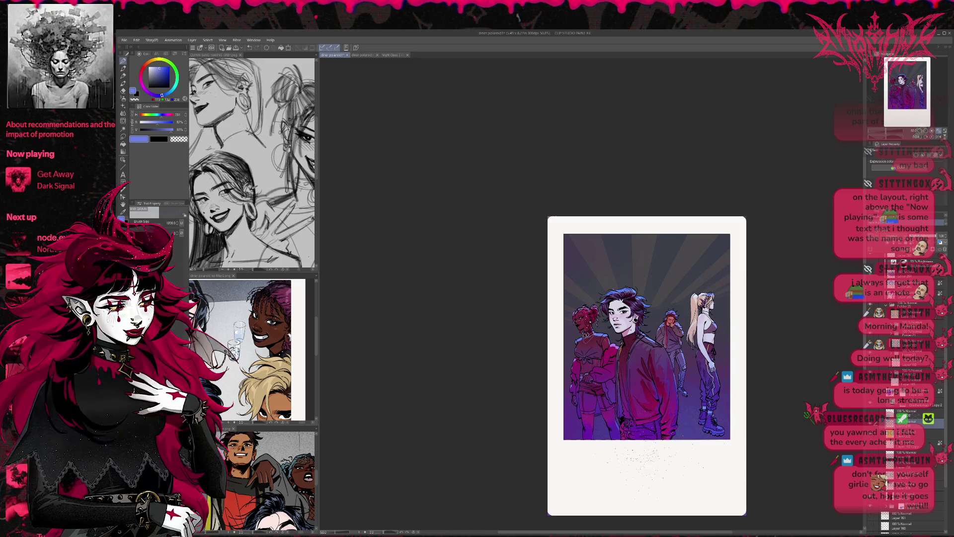
pyautogui.click(156, 66)
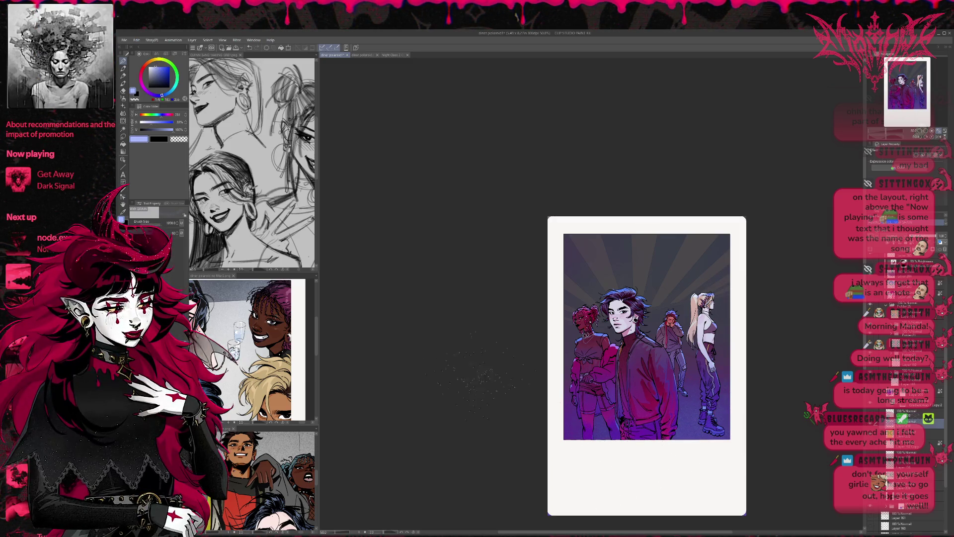
pyautogui.moveTo(646, 462); pyautogui.dragTo(731, 437)
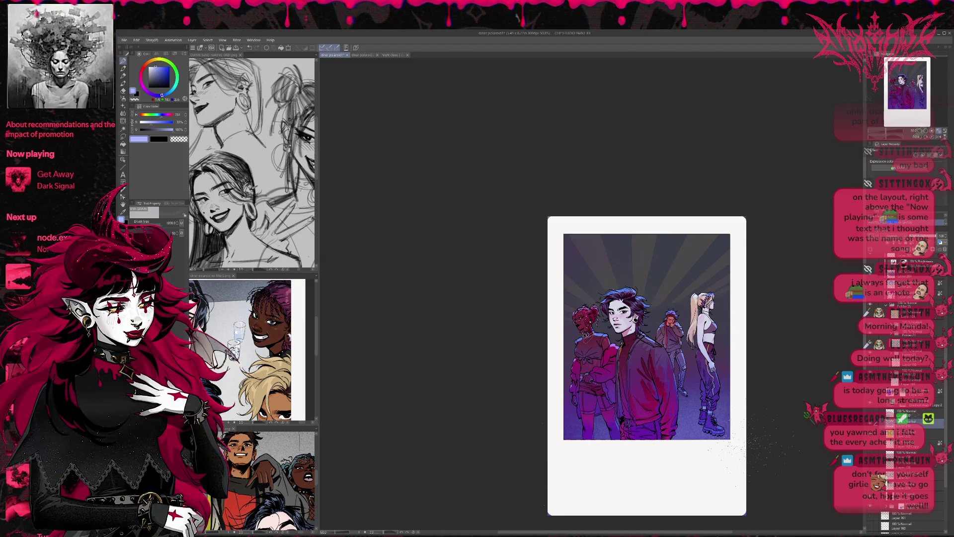
pyautogui.moveTo(557, 422); pyautogui.dragTo(527, 462)
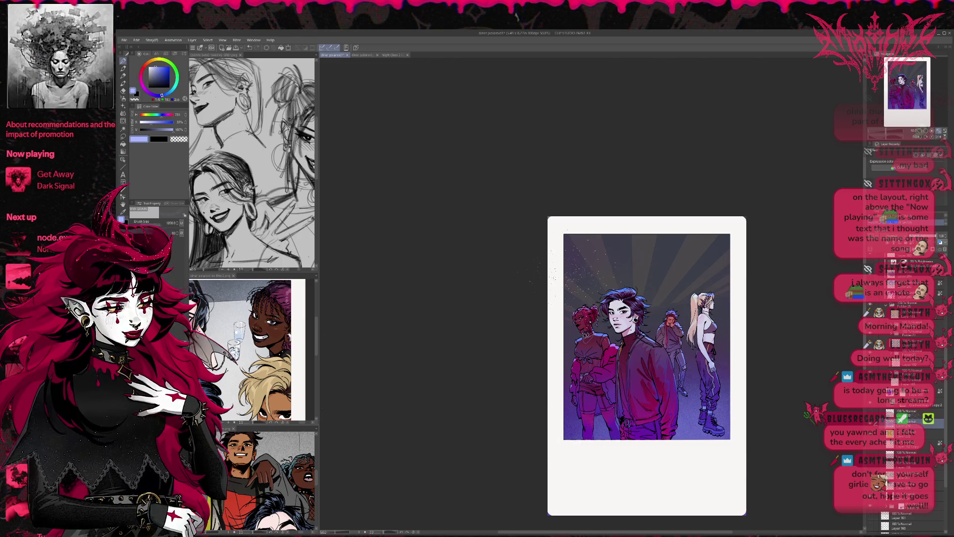
# Undo the stray speckles, spray sparkles across the upper sky, and paint hair-blue texture over the rays
pyautogui.hotkey('ctrl', 'z')
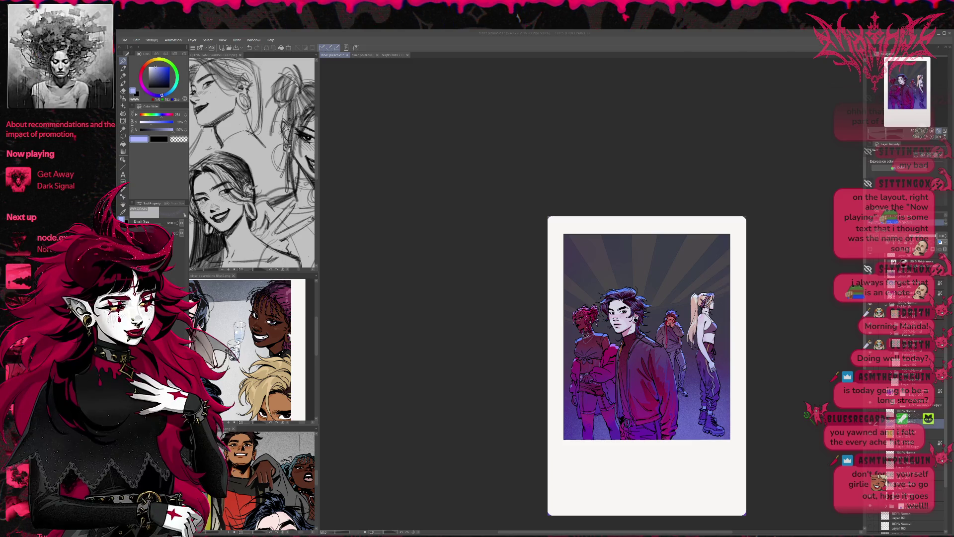
pyautogui.hotkey('alt', 'Tab')
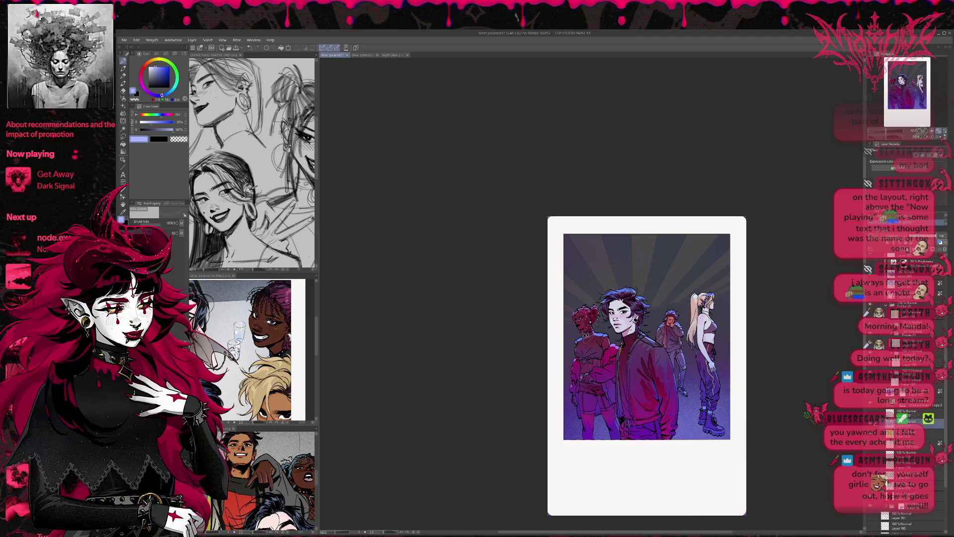
pyautogui.moveTo(594, 254); pyautogui.dragTo(557, 279)
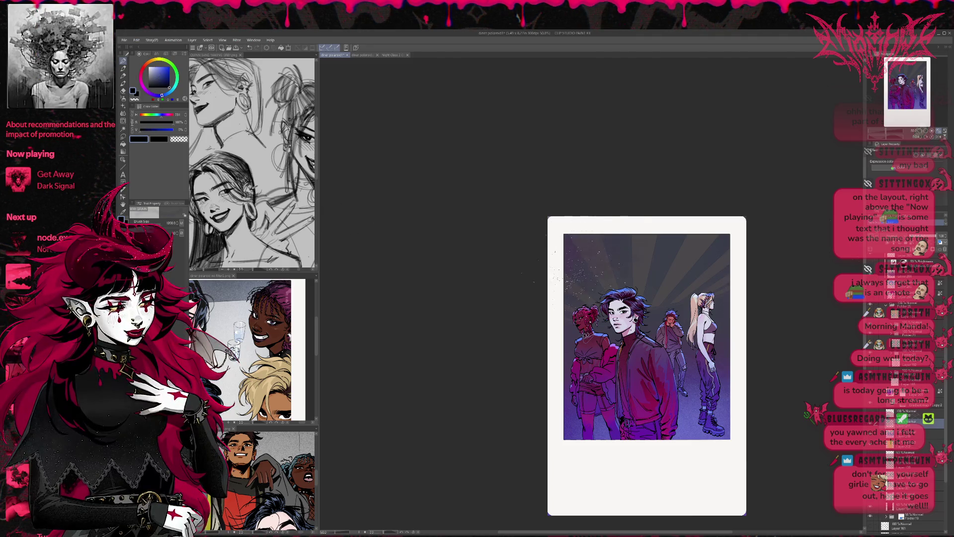
pyautogui.moveTo(723, 230); pyautogui.dragTo(726, 263)
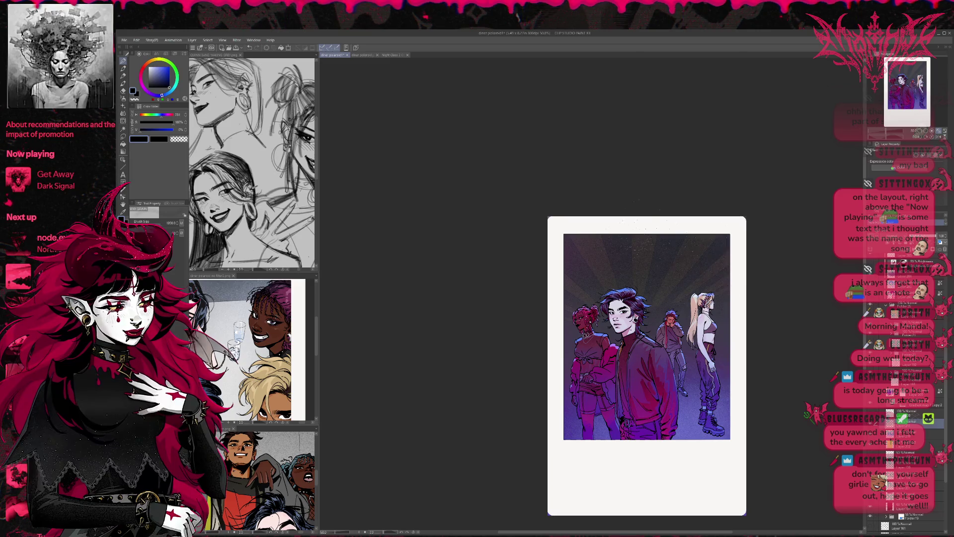
pyautogui.moveTo(631, 209); pyautogui.dragTo(641, 256)
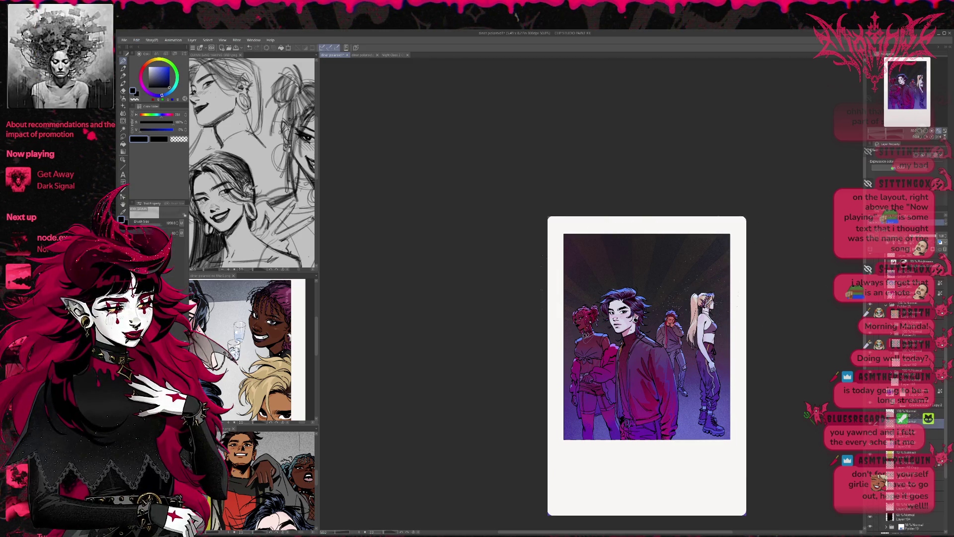
pyautogui.keyDown('alt'); pyautogui.click(642, 297); pyautogui.keyUp('alt')
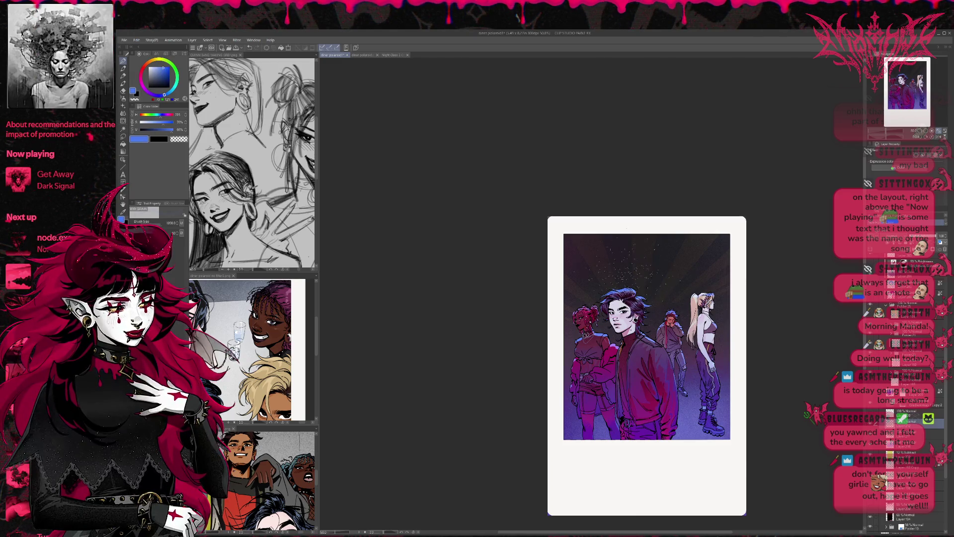
pyautogui.moveTo(577, 253); pyautogui.dragTo(720, 258)
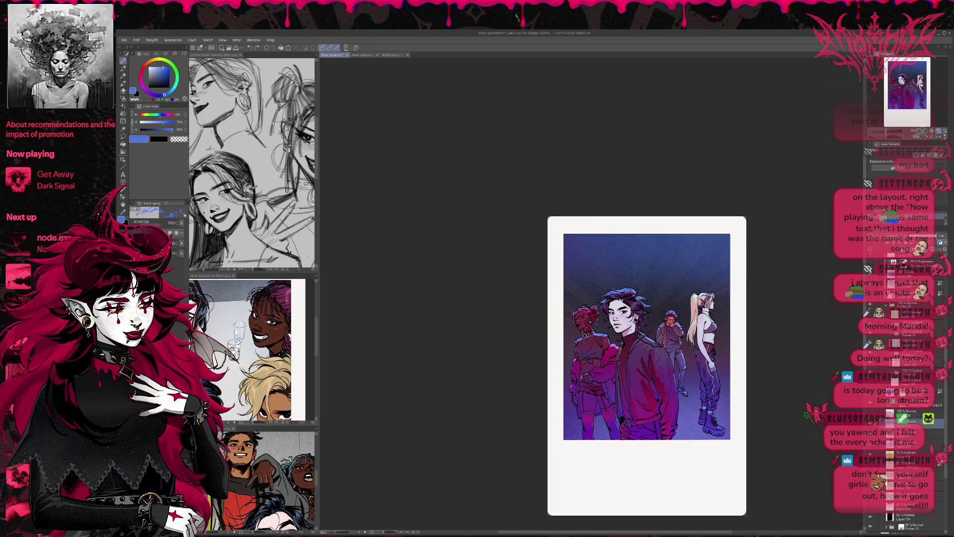
# Paint blue cloud texture in two strokes across the top of the sky
pyautogui.moveTo(572, 244); pyautogui.dragTo(725, 249)
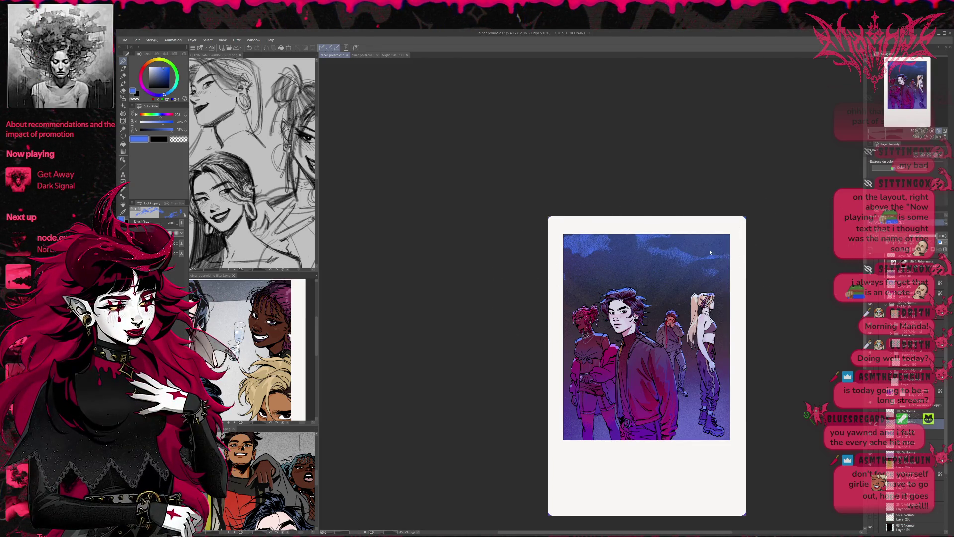
pyautogui.moveTo(550, 273); pyautogui.dragTo(788, 245)
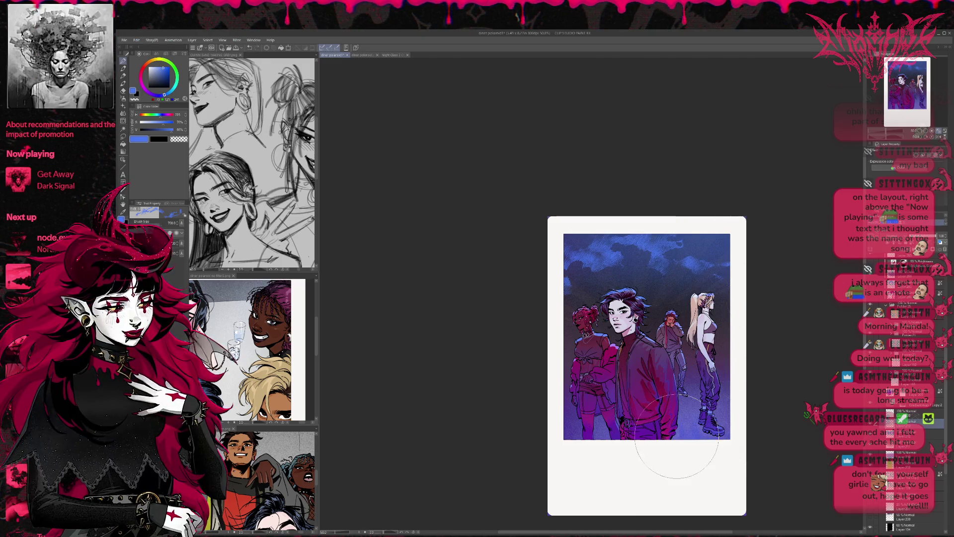
pyautogui.scroll(-3, 905, 398)
pyautogui.scroll(5, 904, 397)
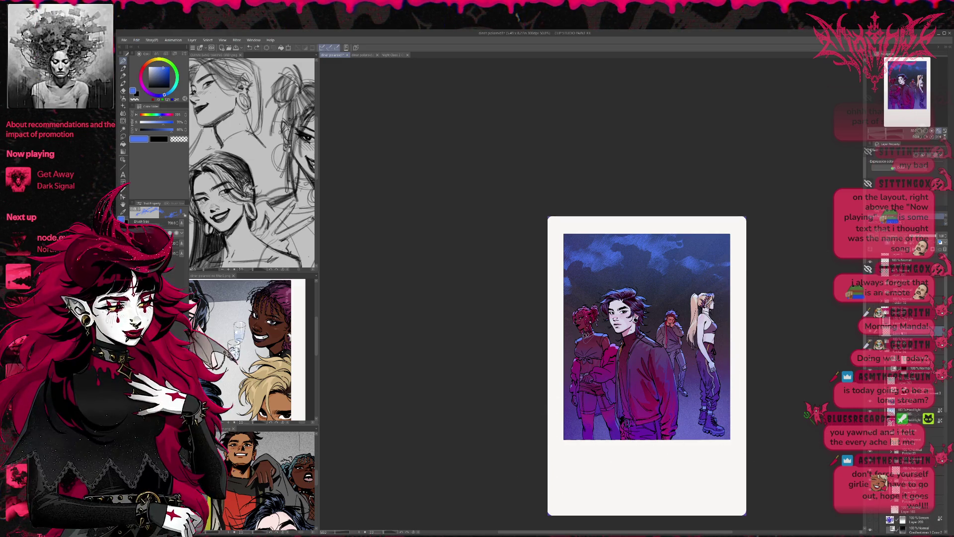
# Spray bluish haze along the bottom, repaint it once, and hide the bright blue cloud highlight layer
pyautogui.moveTo(596, 377)
pyautogui.mouseDown()
pyautogui.moveTo(759, 421)
pyautogui.moveTo(681, 432)
pyautogui.mouseUp()
pyautogui.hotkey('ctrl', 'z')
pyautogui.hotkey('ctrl', 'z')
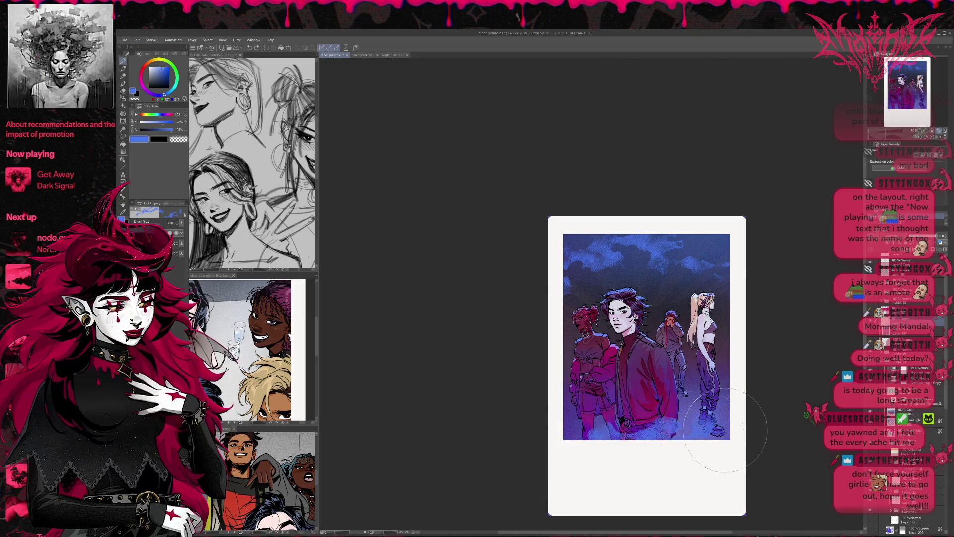
pyautogui.moveTo(596, 427); pyautogui.dragTo(725, 398)
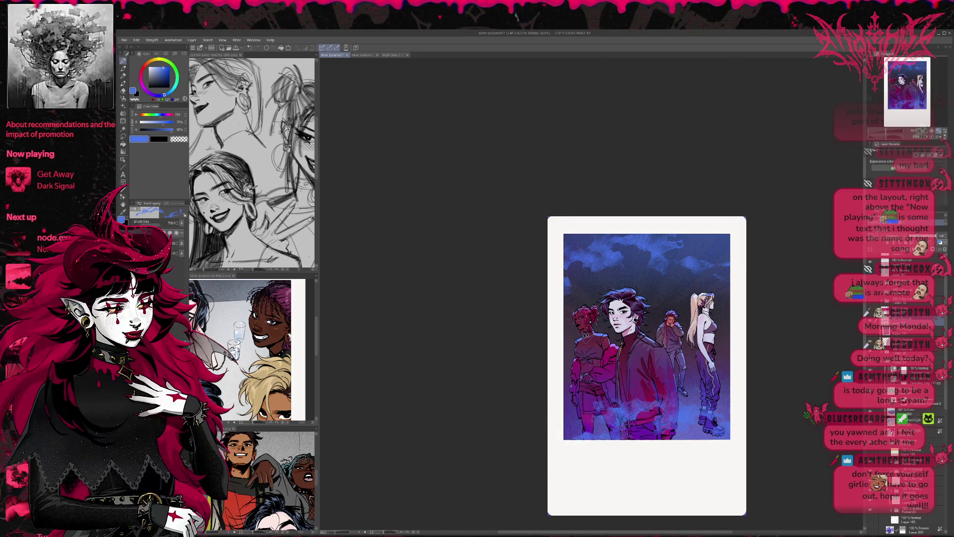
pyautogui.scroll(-3, 945, 404)
pyautogui.scroll(-3, 945, 404)
pyautogui.scroll(-3, 945, 403)
pyautogui.click(924, 237)
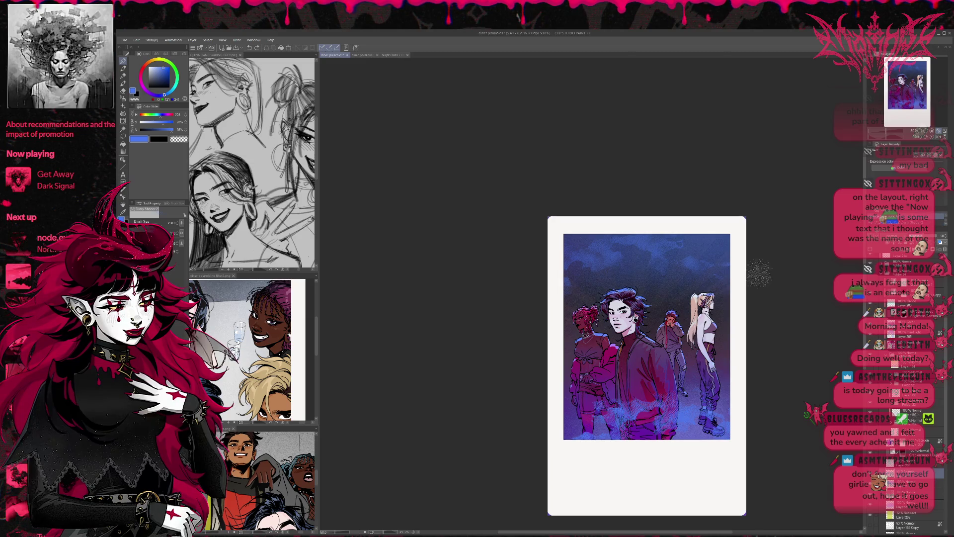
# Eyedrop the jacket's magenta, switch to a textured brush enlarged to size 400, and pan the polaroid left
pyautogui.keyDown('alt'); pyautogui.click(608, 353); pyautogui.keyUp('alt')
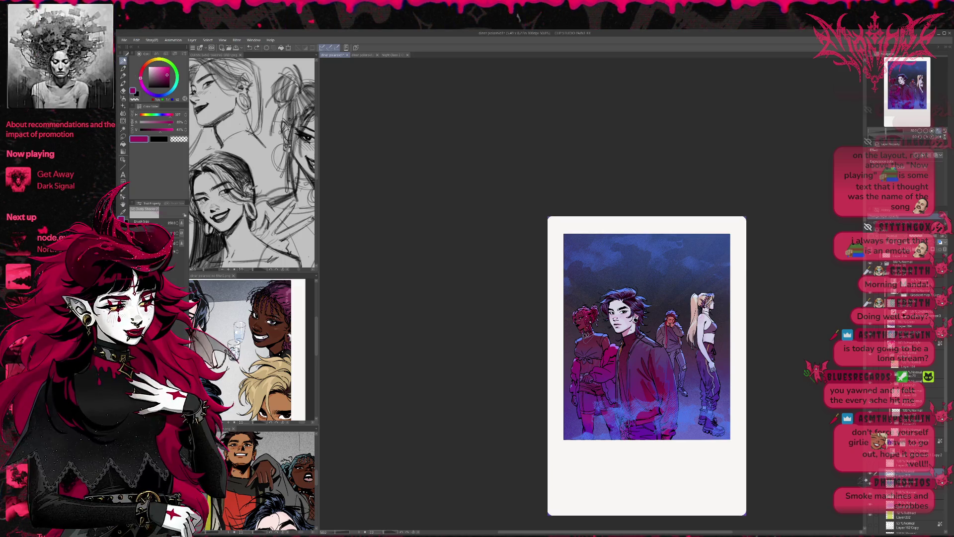
pyautogui.click(124, 105)
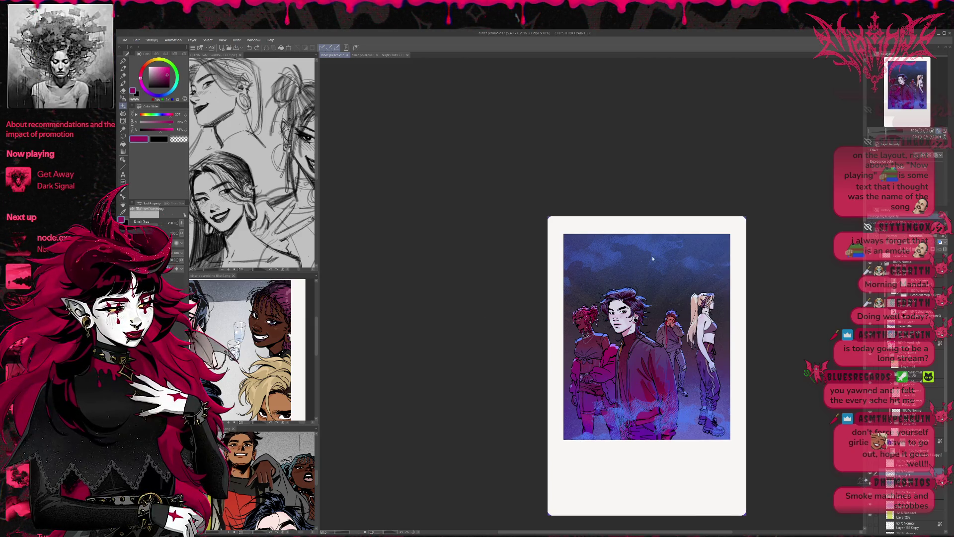
pyautogui.press(']')
pyautogui.press(']')
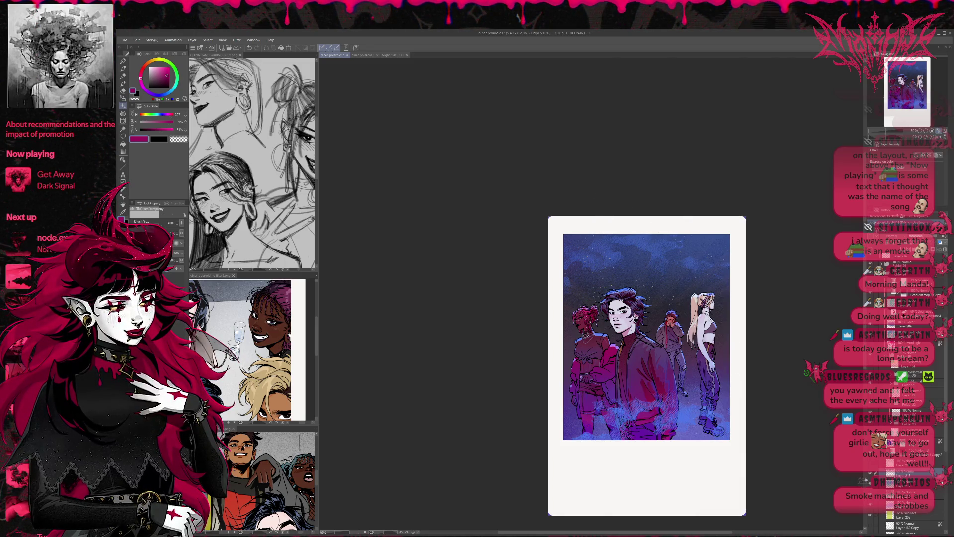
pyautogui.press('b')
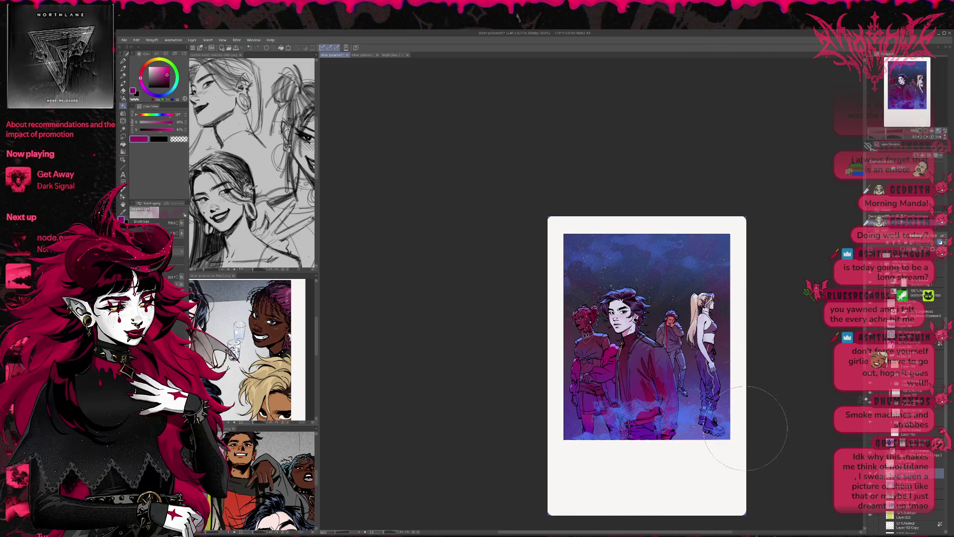
pyautogui.moveTo(767, 339); pyautogui.dragTo(687, 334)
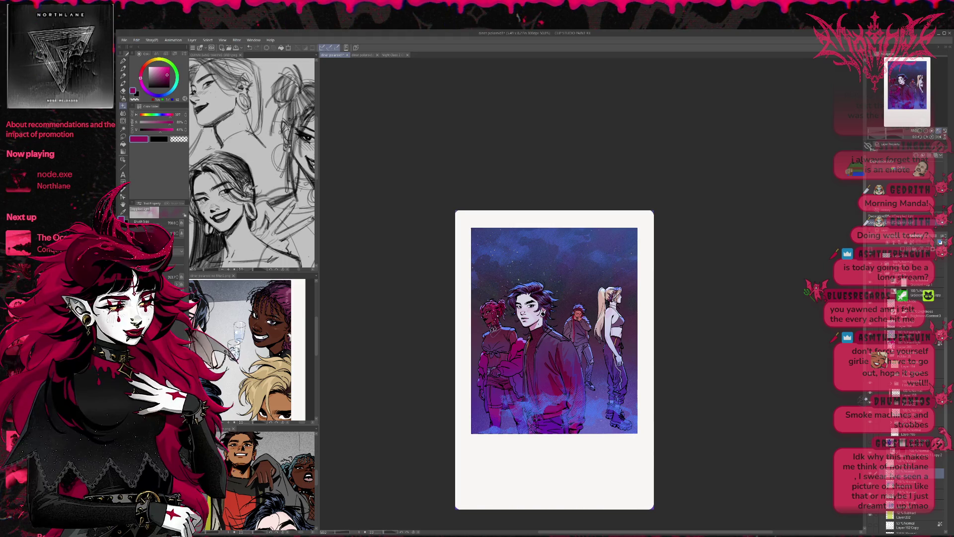
# Toggle the blue smoke layer to compare, then select another layer to paint on
pyautogui.scroll(3, 904, 398)
pyautogui.scroll(3, 904, 397)
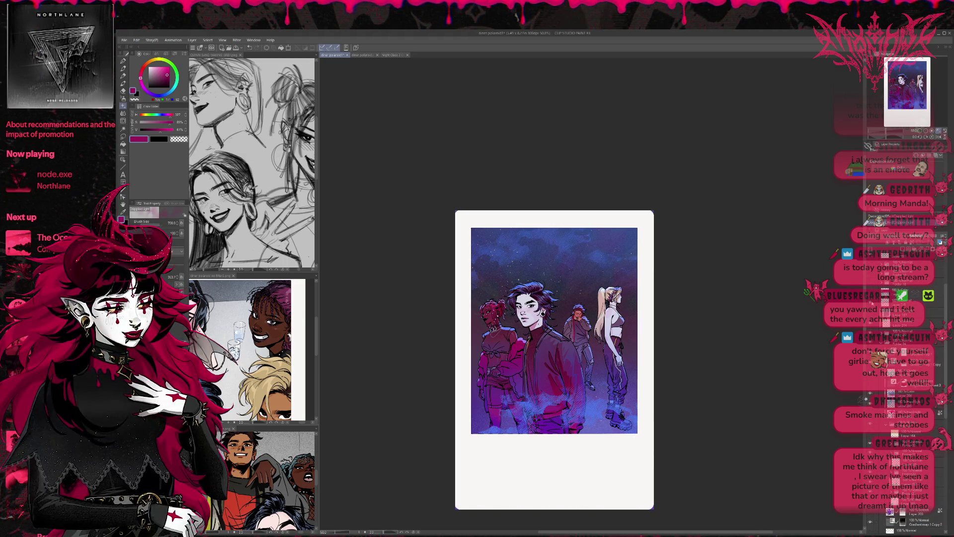
pyautogui.click(869, 400)
pyautogui.click(869, 400)
pyautogui.click(870, 400)
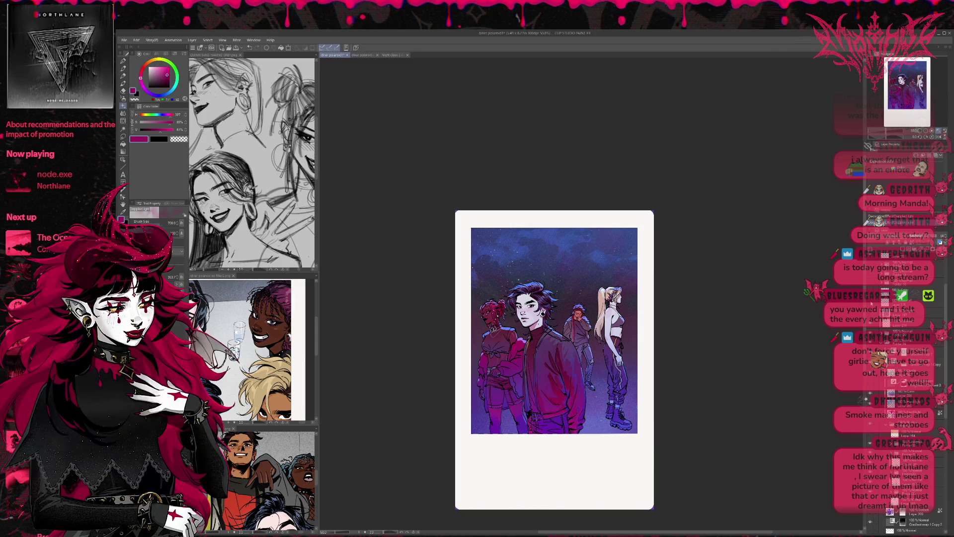
pyautogui.click(869, 400)
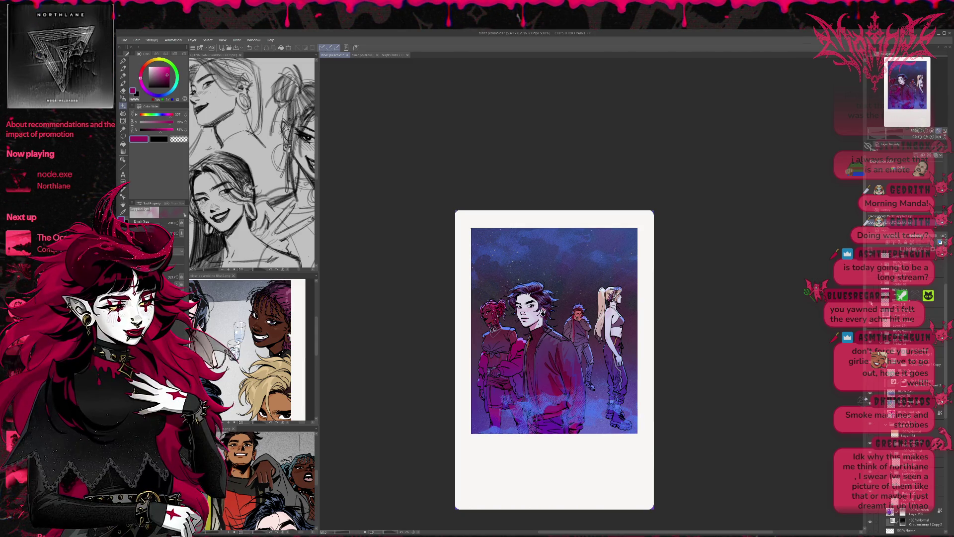
pyautogui.click(890, 301)
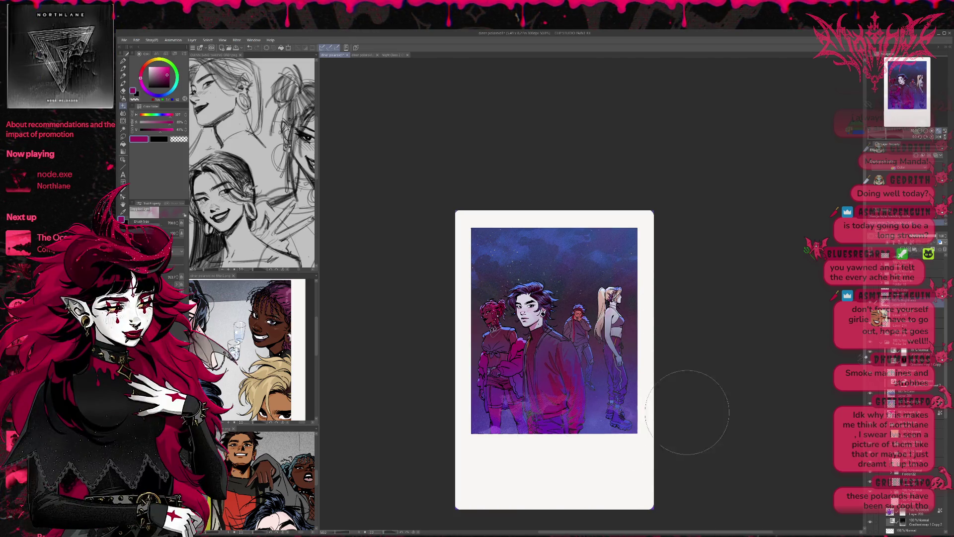
# With a large soft brush, try magenta and blue-violet haze over the figures' lower bodies, undoing each
pyautogui.click(123, 68)
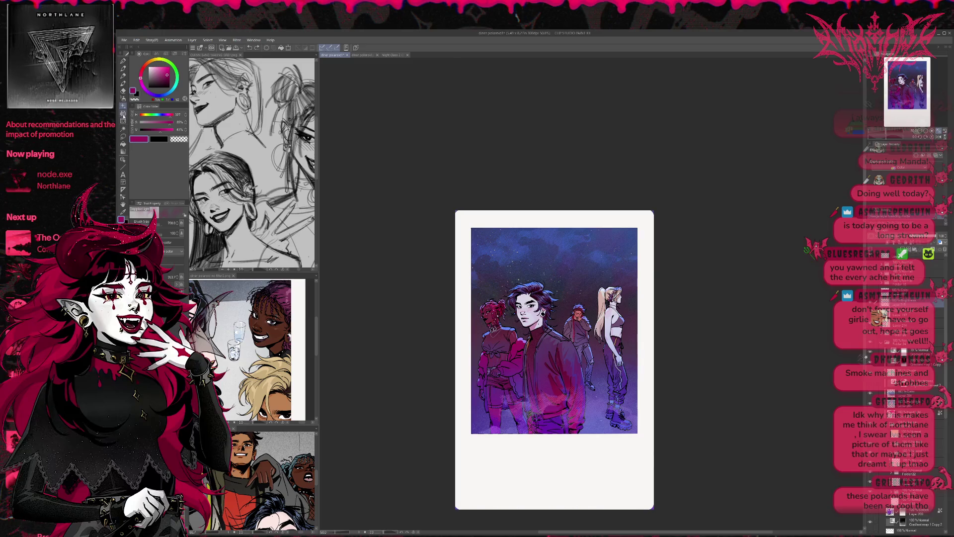
pyautogui.press('b')
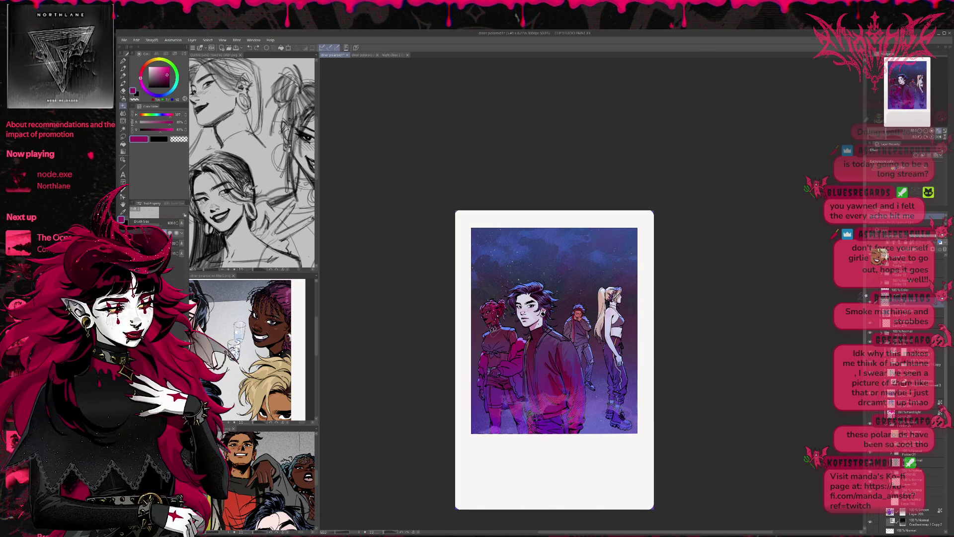
pyautogui.moveTo(596, 397); pyautogui.dragTo(609, 428)
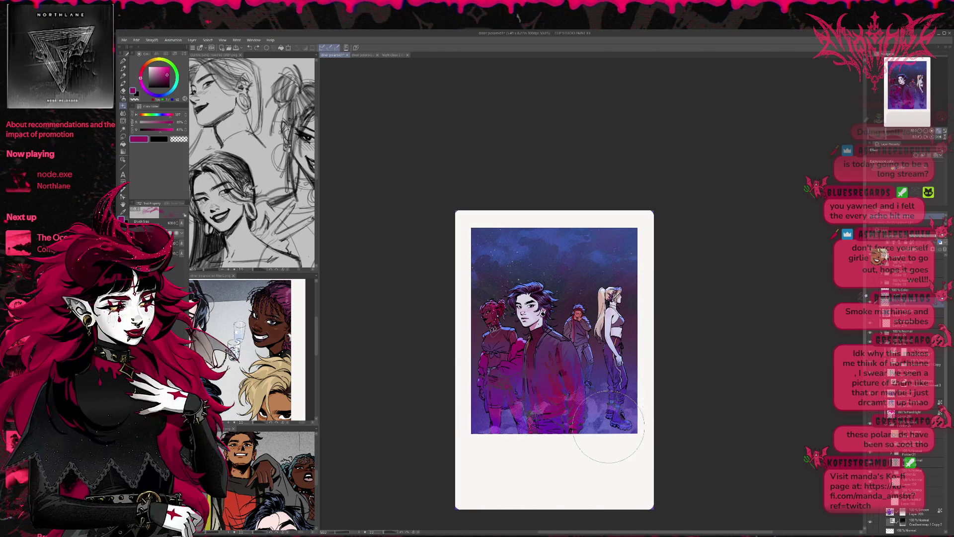
pyautogui.hotkey('ctrl', 'z')
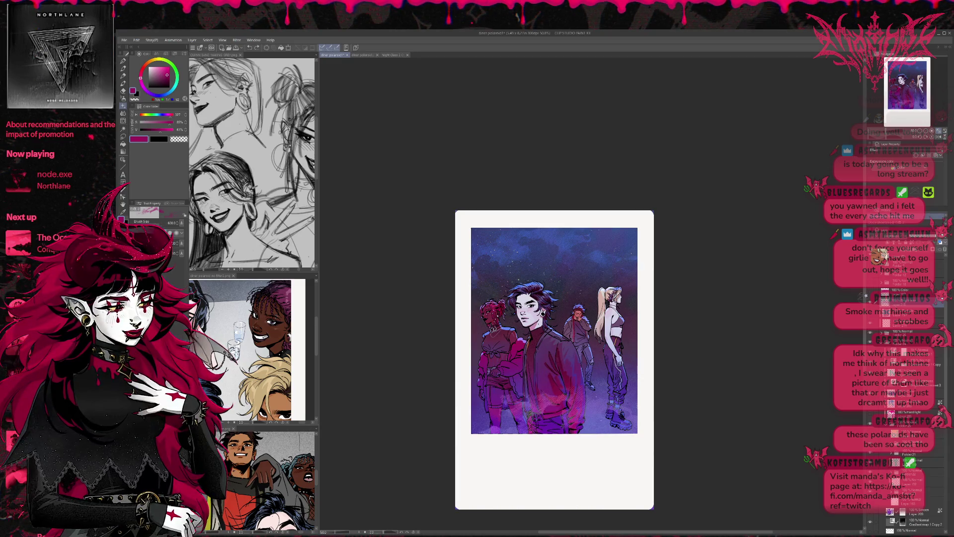
pyautogui.moveTo(477, 358); pyautogui.dragTo(612, 442)
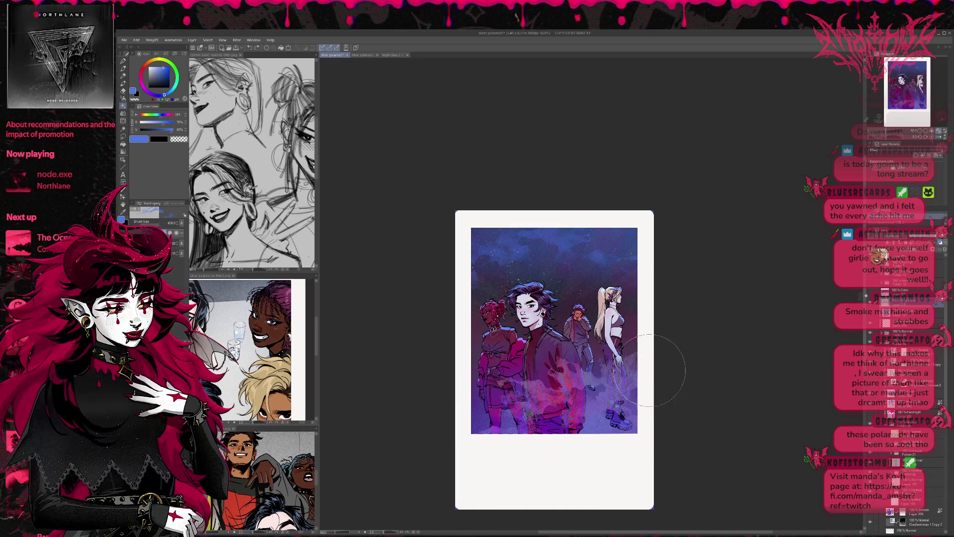
pyautogui.hotkey('ctrl', 'z')
pyautogui.moveTo(622, 398); pyautogui.dragTo(478, 396)
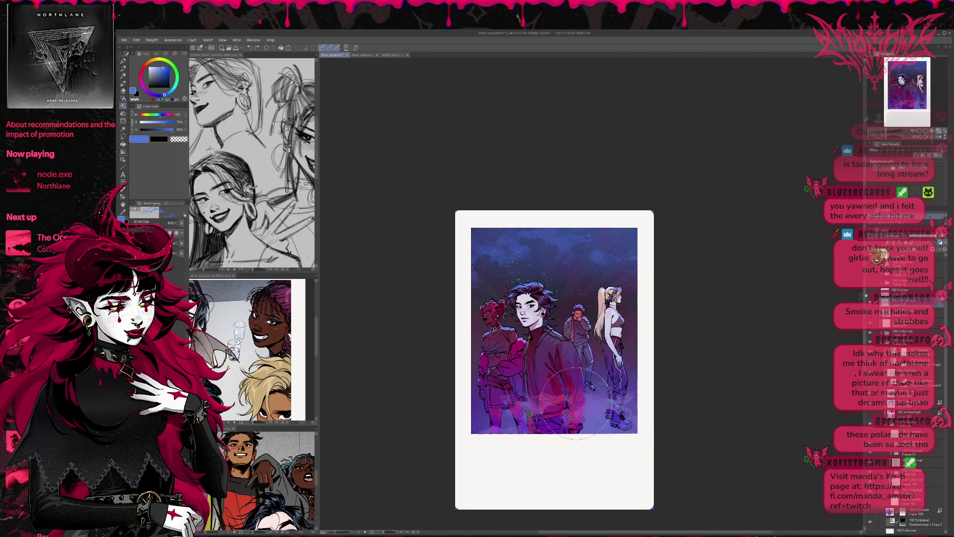
pyautogui.hotkey('ctrl', 'z')
# After undoing several lavender and pink strokes, keep pink haze over the centre figure's jacket
pyautogui.moveTo(629, 423); pyautogui.dragTo(448, 411)
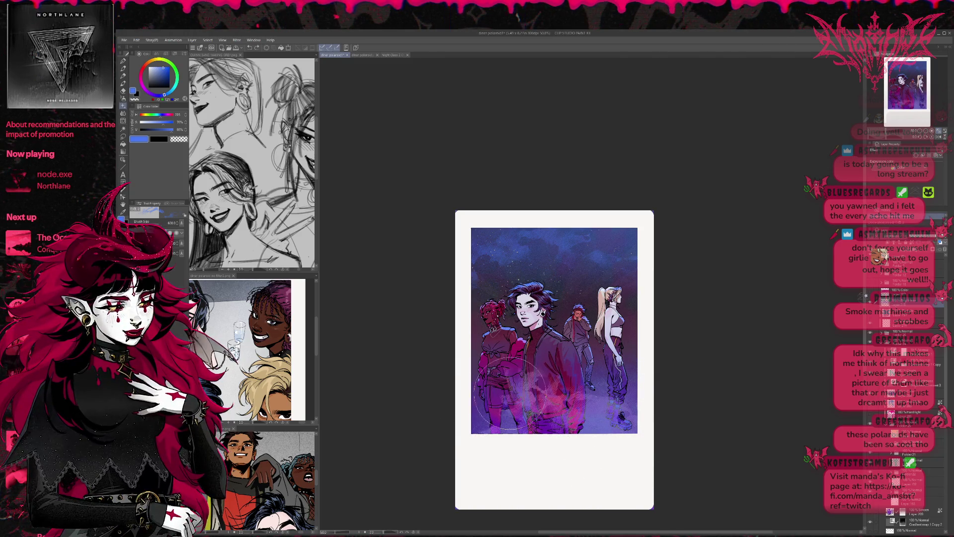
pyautogui.hotkey('ctrl', 'z')
pyautogui.moveTo(644, 357); pyautogui.dragTo(437, 395)
pyautogui.hotkey('ctrl', 'z')
pyautogui.hotkey('ctrl', 'z')
pyautogui.moveTo(560, 447); pyautogui.dragTo(696, 393)
pyautogui.hotkey('ctrl', 'z')
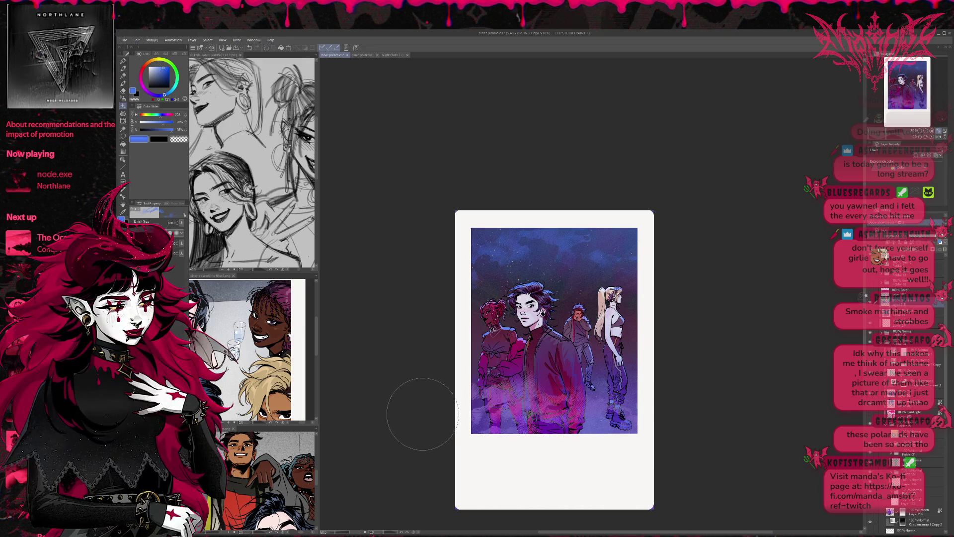
pyautogui.moveTo(584, 430); pyautogui.dragTo(477, 415)
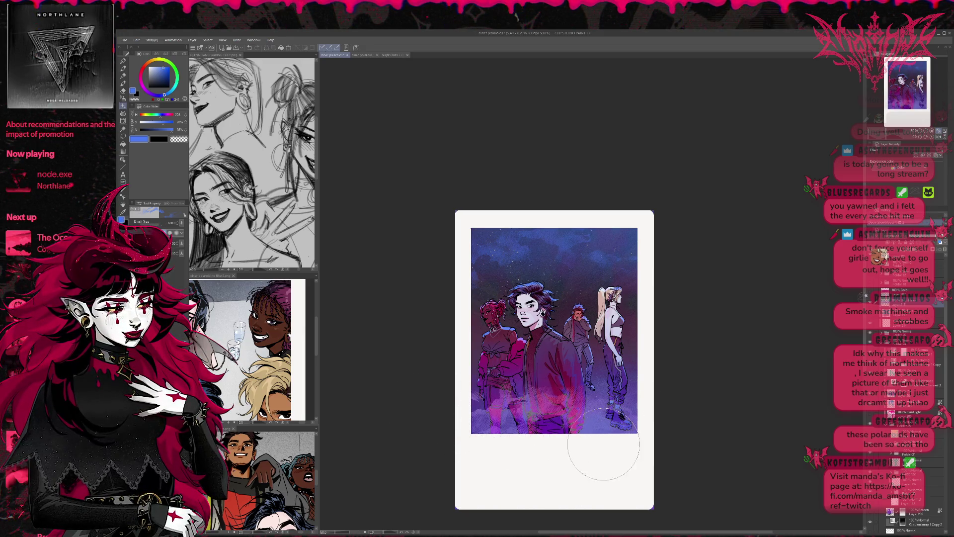
pyautogui.hotkey('ctrl', 'z')
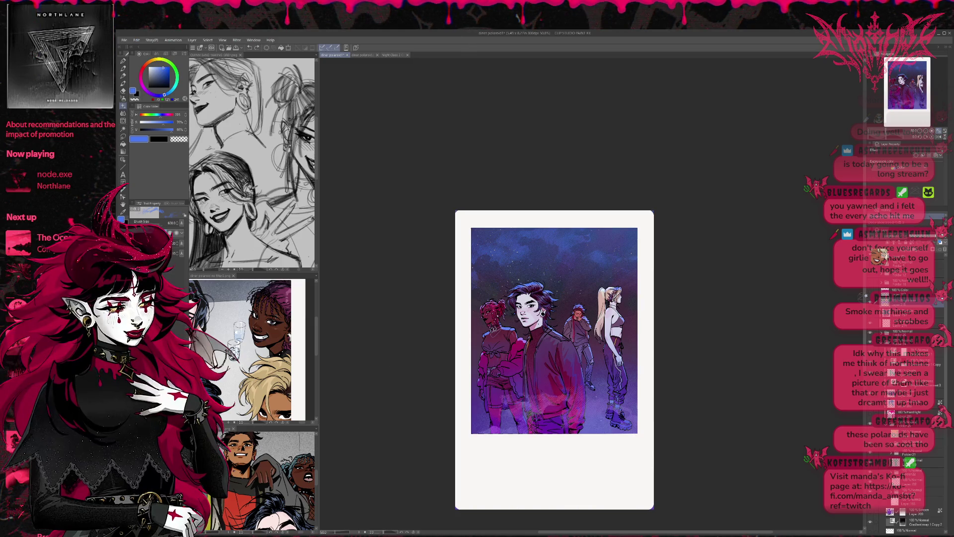
pyautogui.moveTo(523, 417); pyautogui.dragTo(542, 400)
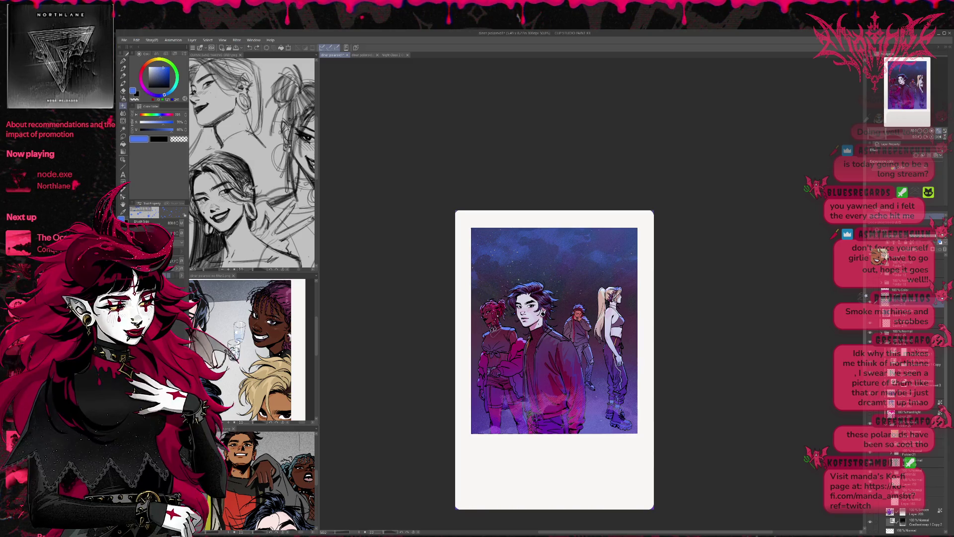
# Undo a white stroke, add a new top layer, and set main and sub colours to white
pyautogui.moveTo(522, 400)
pyautogui.mouseDown()
pyautogui.moveTo(621, 222)
pyautogui.moveTo(361, 399)
pyautogui.mouseUp()
pyautogui.hotkey('ctrl', 'z')
pyautogui.hotkey('ctrl', 'z')
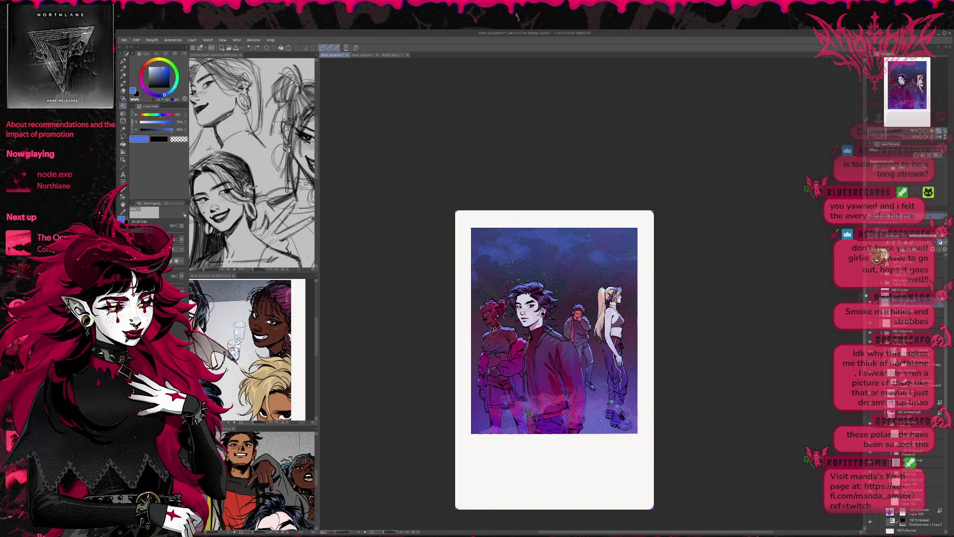
pyautogui.hotkey('ctrl', 'shift', 'n')
pyautogui.keyDown('alt'); pyautogui.click(554, 472); pyautogui.keyUp('alt')
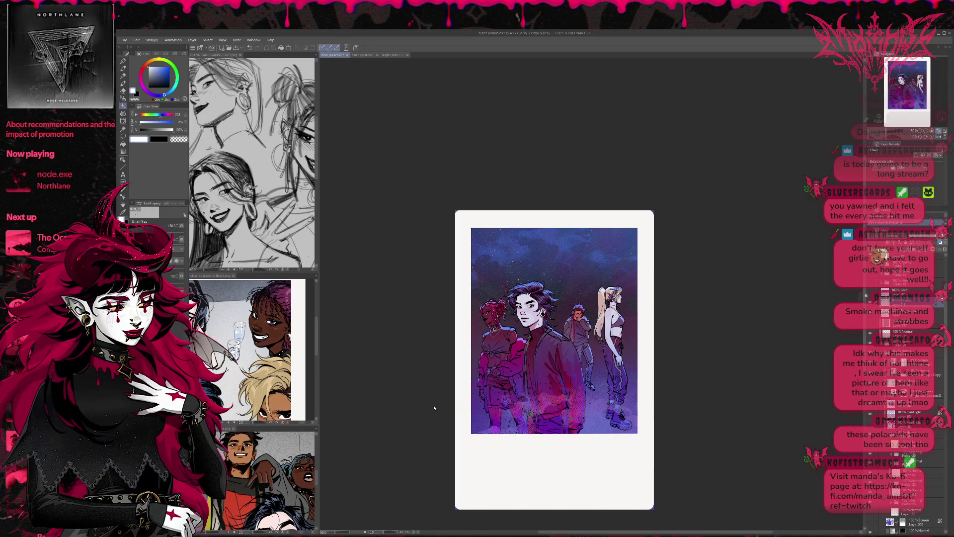
pyautogui.press('x')
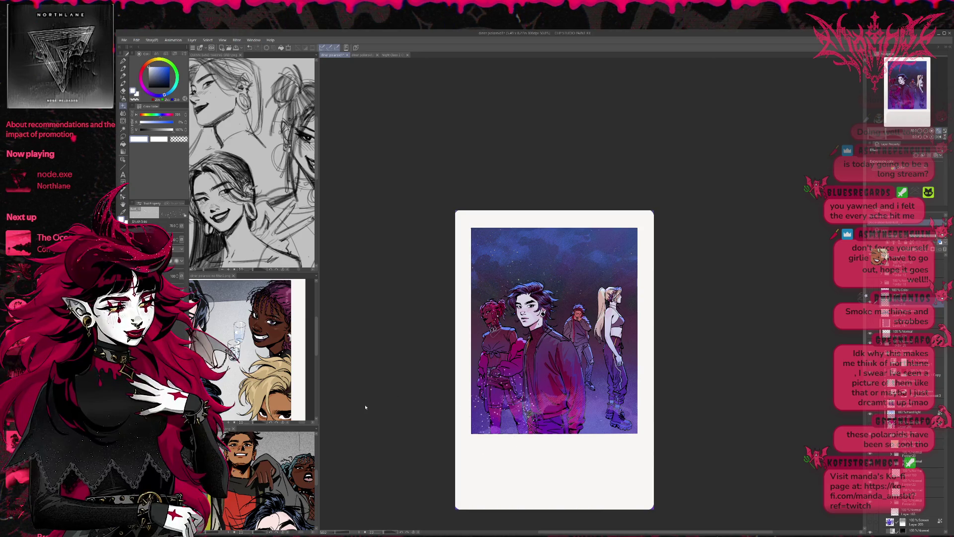
# Fit the page to the window, zoom out slightly, and choose the Vivid Scratches Brush at size 150
pyautogui.hotkey('ctrl', '0')
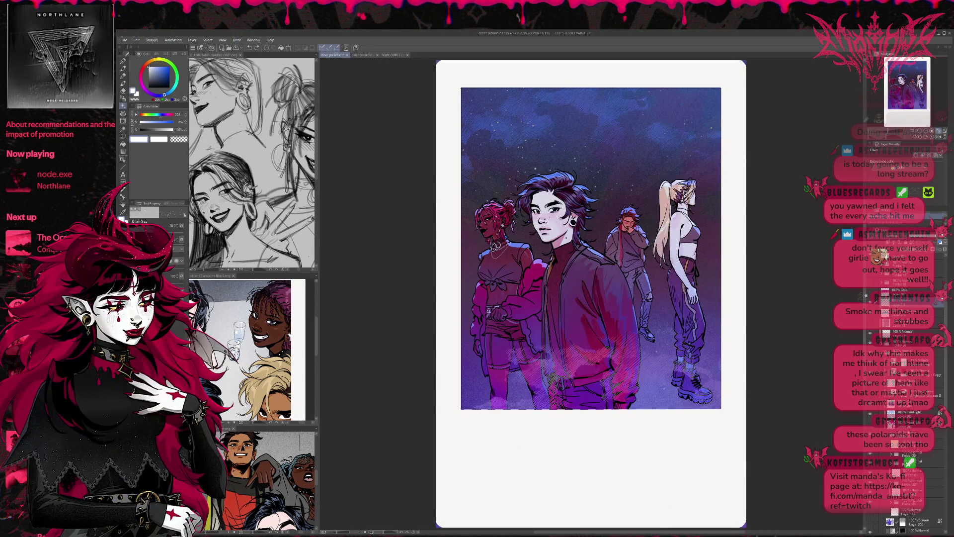
pyautogui.moveTo(785, 224); pyautogui.dragTo(766, 325)
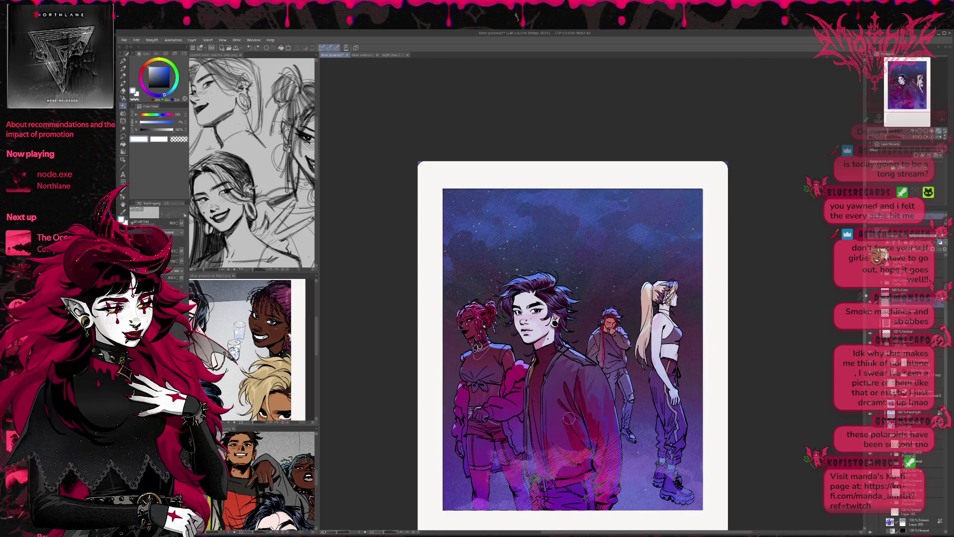
pyautogui.hotkey('ctrl', '-')
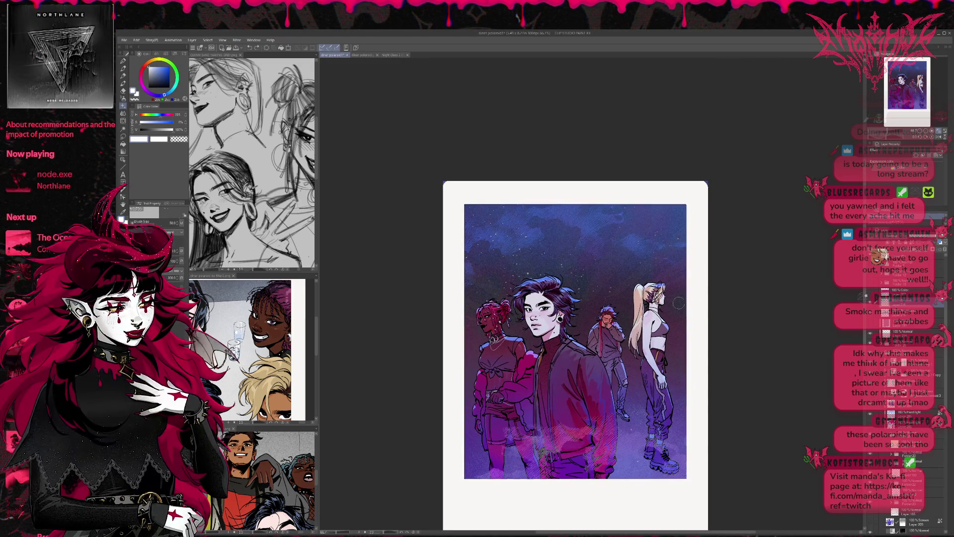
pyautogui.moveTo(578, 371); pyautogui.dragTo(540, 358)
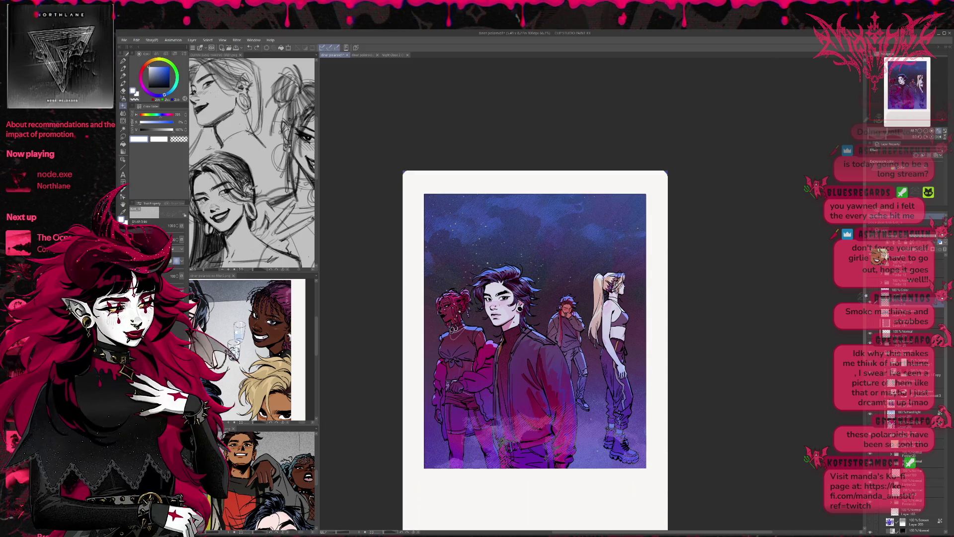
pyautogui.press('b')
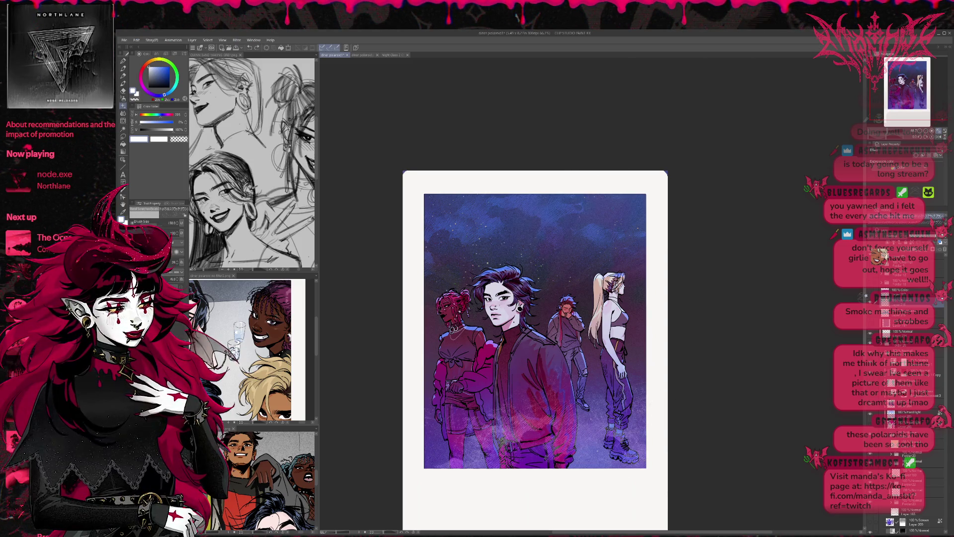
# Try white sparkle strokes in the upper sky, upper-left and down the blonde girl's legs, undoing each
pyautogui.moveTo(492, 263); pyautogui.dragTo(552, 209)
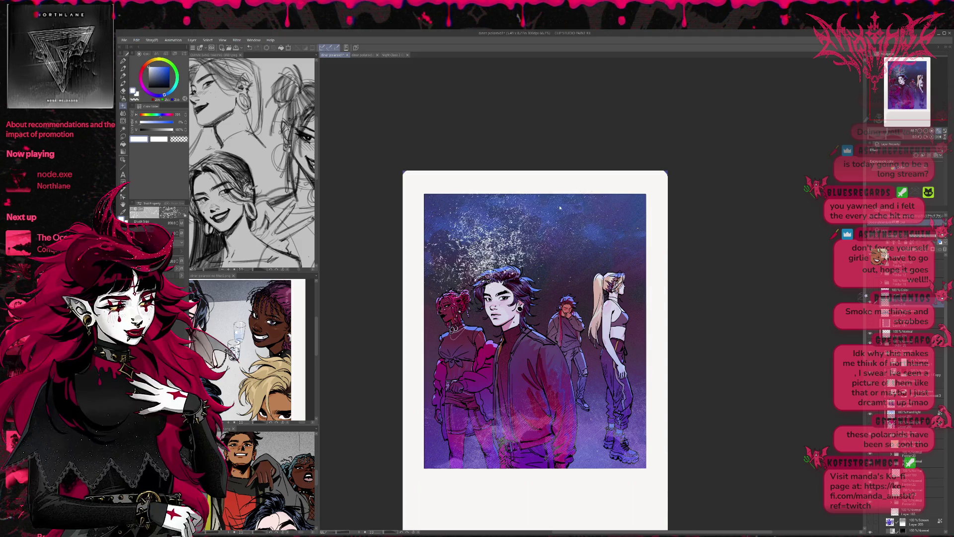
pyautogui.hotkey('ctrl', 'z')
pyautogui.moveTo(448, 288); pyautogui.dragTo(417, 236)
pyautogui.hotkey('ctrl', 'z')
pyautogui.moveTo(611, 372); pyautogui.dragTo(633, 465)
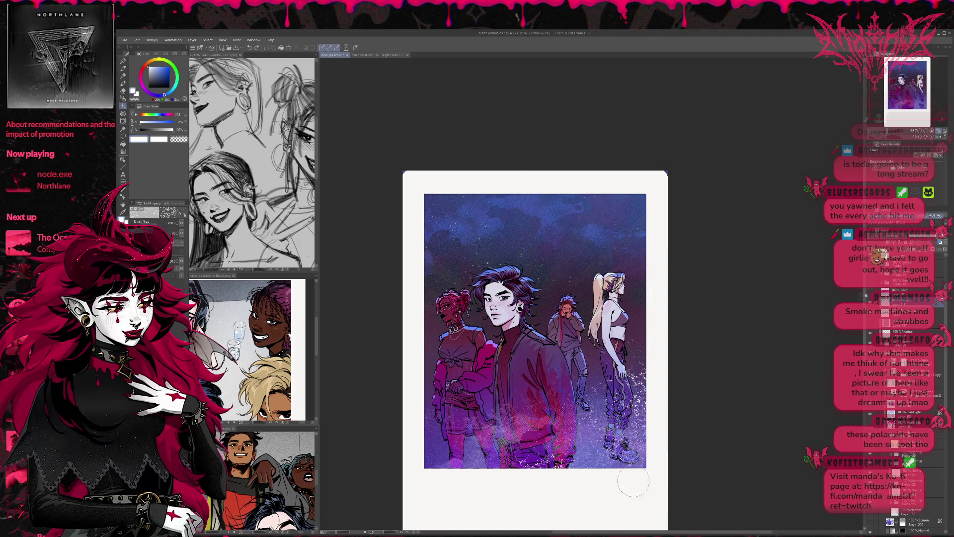
pyautogui.hotkey('ctrl', 'z')
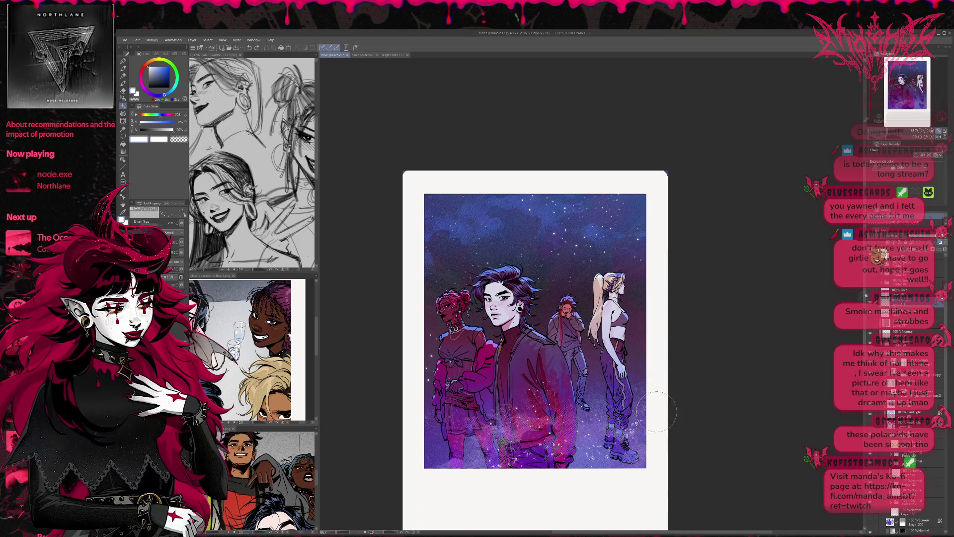
# Scatter sparkle specks near the legs, undo a sky arc, and run a jagged white line down the left edge
pyautogui.moveTo(646, 412); pyautogui.dragTo(621, 417)
pyautogui.moveTo(437, 246); pyautogui.dragTo(536, 199)
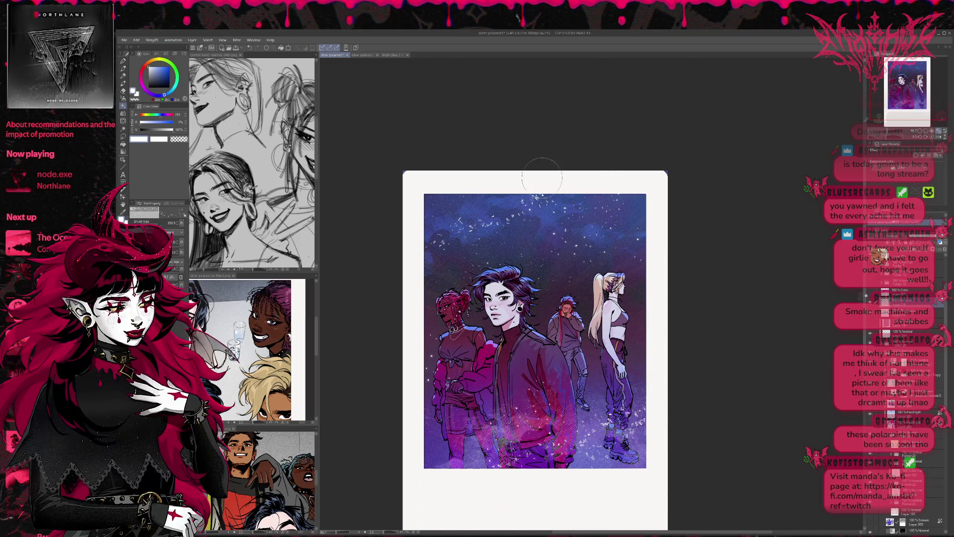
pyautogui.hotkey('ctrl', 'z')
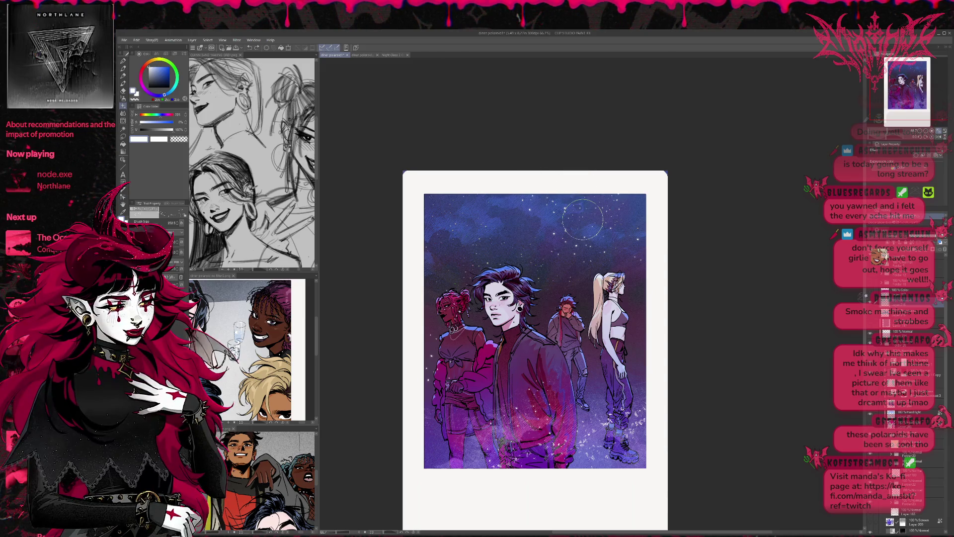
pyautogui.moveTo(397, 298)
pyautogui.mouseDown()
pyautogui.moveTo(497, 208)
pyautogui.moveTo(581, 191)
pyautogui.mouseUp()
pyautogui.hotkey('ctrl', 'z')
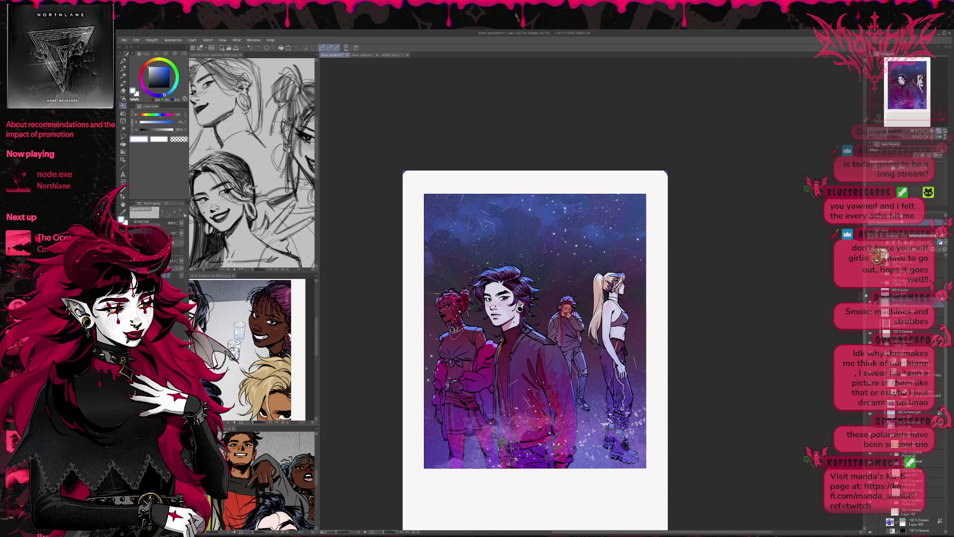
pyautogui.moveTo(441, 338)
pyautogui.mouseDown()
pyautogui.moveTo(484, 443)
pyautogui.moveTo(429, 214)
pyautogui.mouseUp()
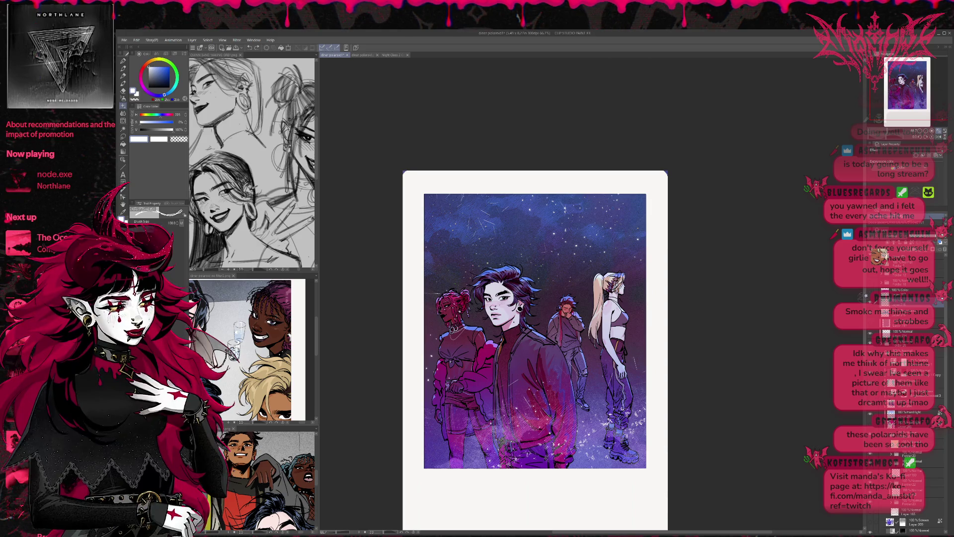
pyautogui.moveTo(431, 211); pyautogui.dragTo(428, 487)
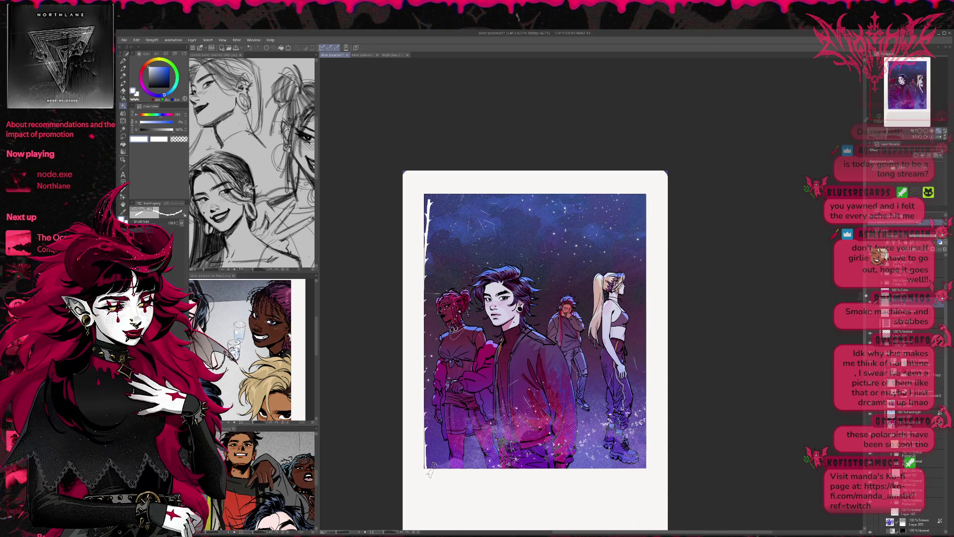
# Try jagged white edges along the top, bottom and left sides, then undo them all
pyautogui.moveTo(427, 197); pyautogui.dragTo(619, 460)
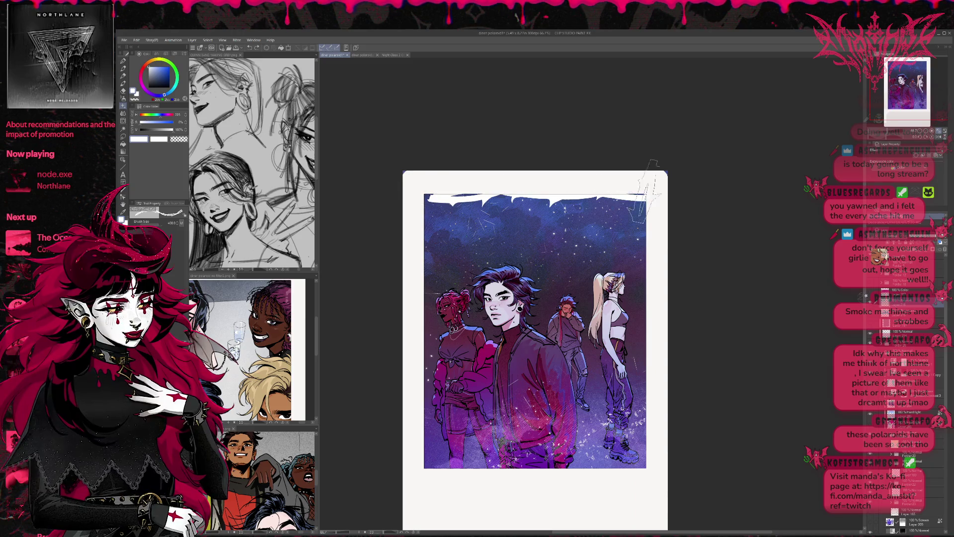
pyautogui.moveTo(415, 200)
pyautogui.mouseDown()
pyautogui.moveTo(465, 189)
pyautogui.moveTo(644, 492)
pyautogui.mouseUp()
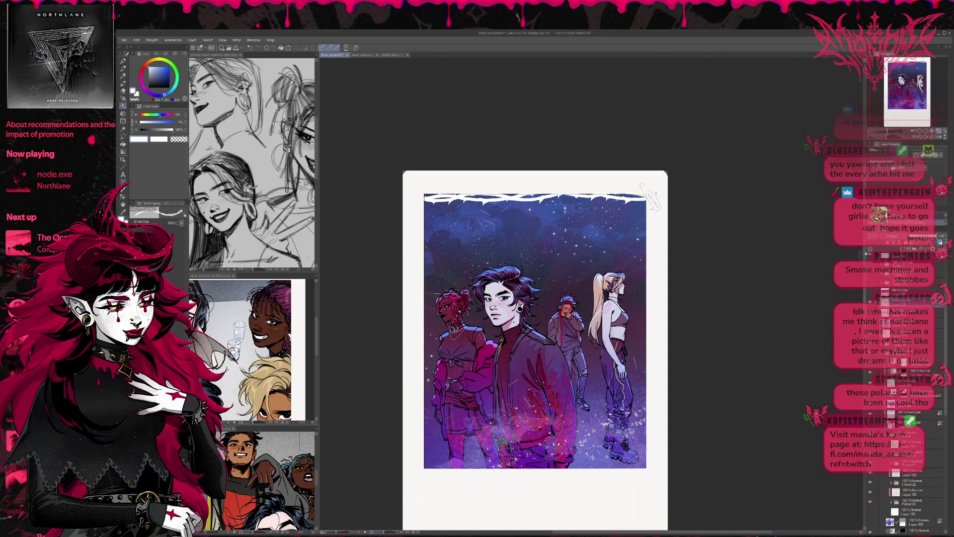
pyautogui.moveTo(645, 477)
pyautogui.mouseDown()
pyautogui.moveTo(430, 467)
pyautogui.moveTo(420, 142)
pyautogui.mouseUp()
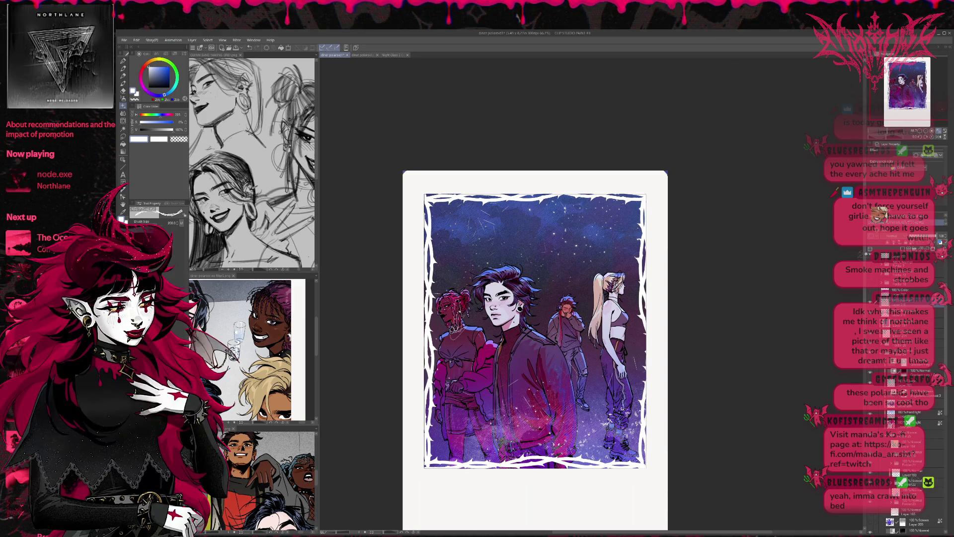
pyautogui.hotkey('ctrl', 'z')
pyautogui.moveTo(422, 467); pyautogui.dragTo(419, 141)
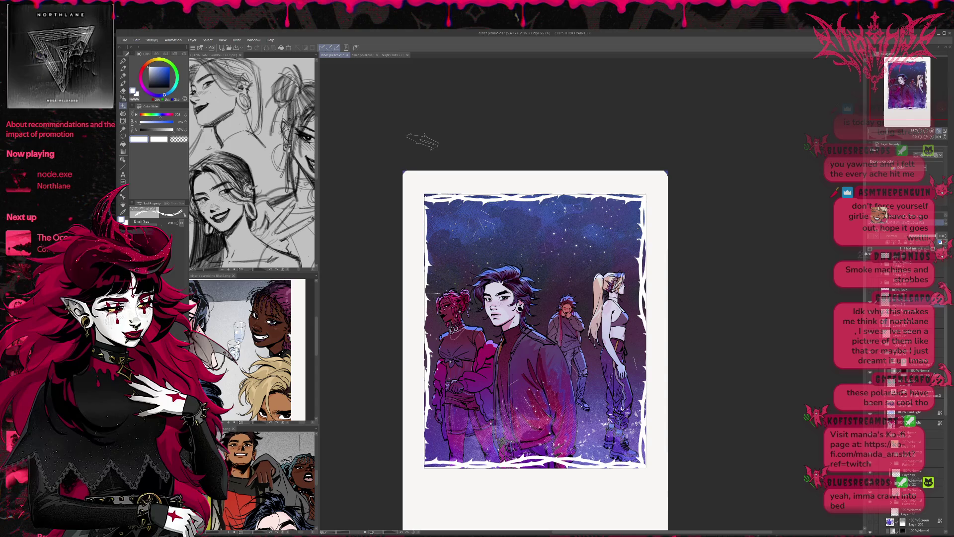
pyautogui.hotkey('ctrl', 'z')
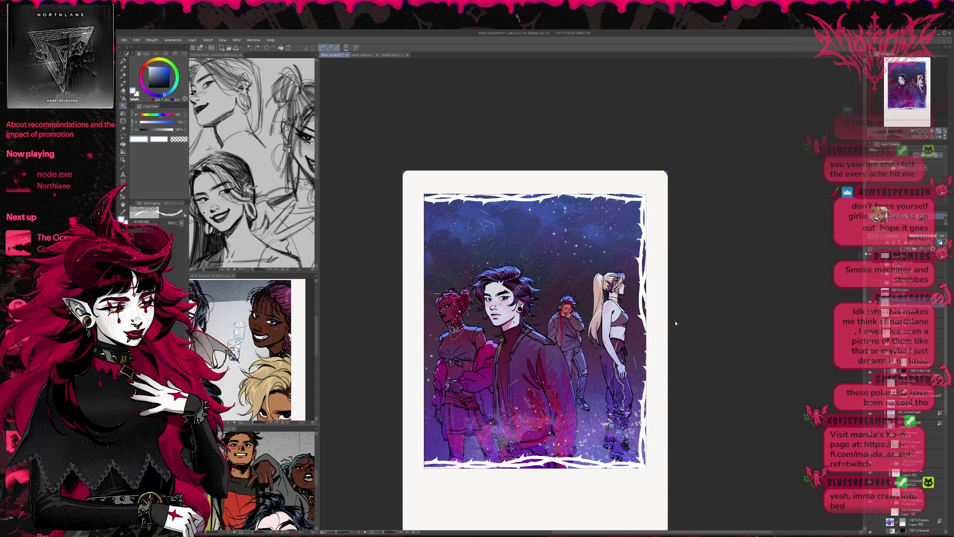
pyautogui.hotkey('ctrl', 'z')
pyautogui.hotkey('ctrl', 'z')
pyautogui.hotkey('ctrl', 'z')
# Switch to a dark colour and brush jagged edges along the left, top, right and bottom
pyautogui.press('x')
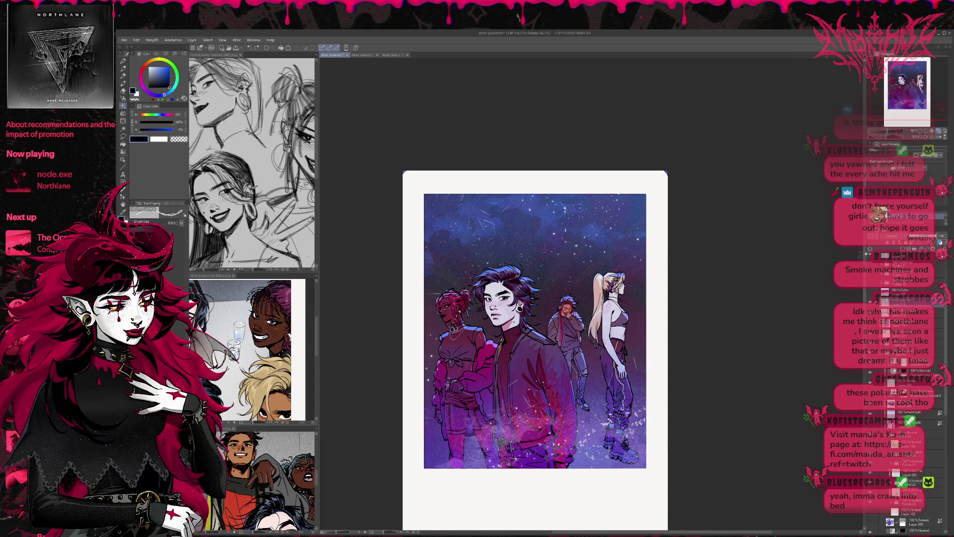
pyautogui.moveTo(429, 196); pyautogui.dragTo(428, 468)
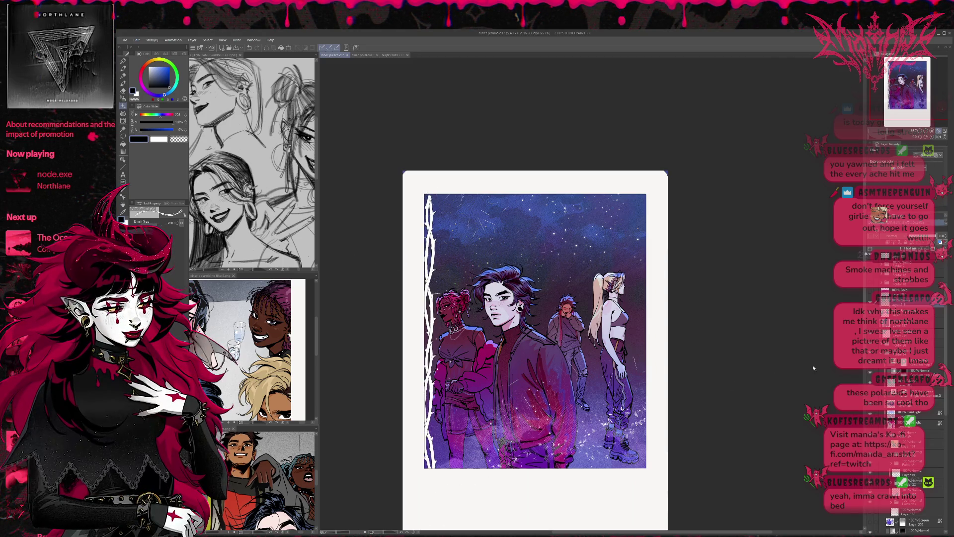
pyautogui.hotkey('ctrl', 'z')
pyautogui.click(127, 221)
pyautogui.click(127, 220)
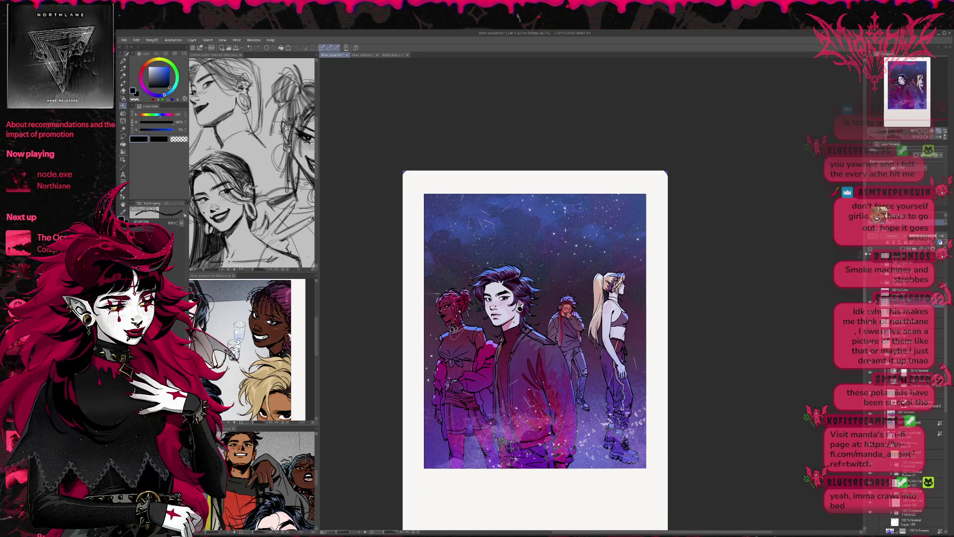
pyautogui.moveTo(427, 195); pyautogui.dragTo(444, 467)
pyautogui.moveTo(426, 194); pyautogui.dragTo(427, 468)
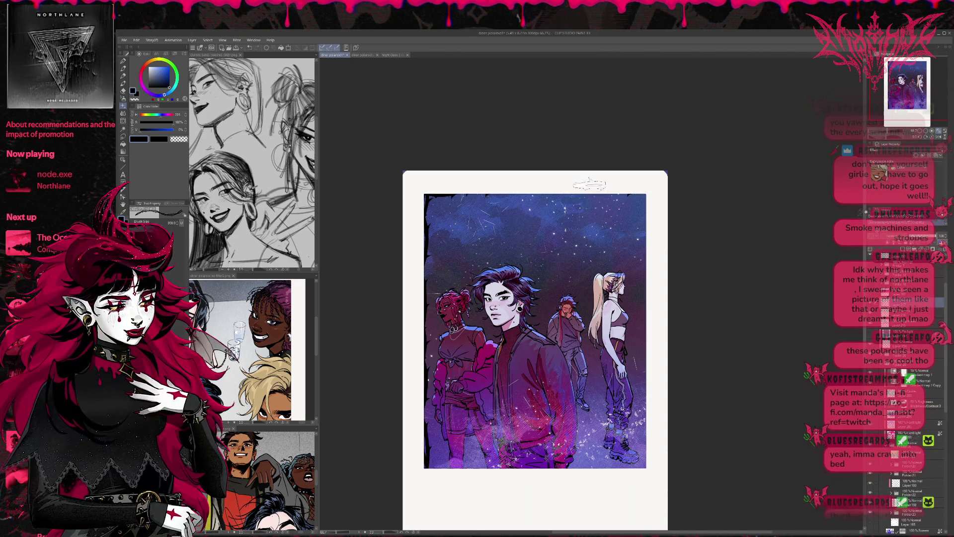
pyautogui.moveTo(646, 194); pyautogui.dragTo(426, 195)
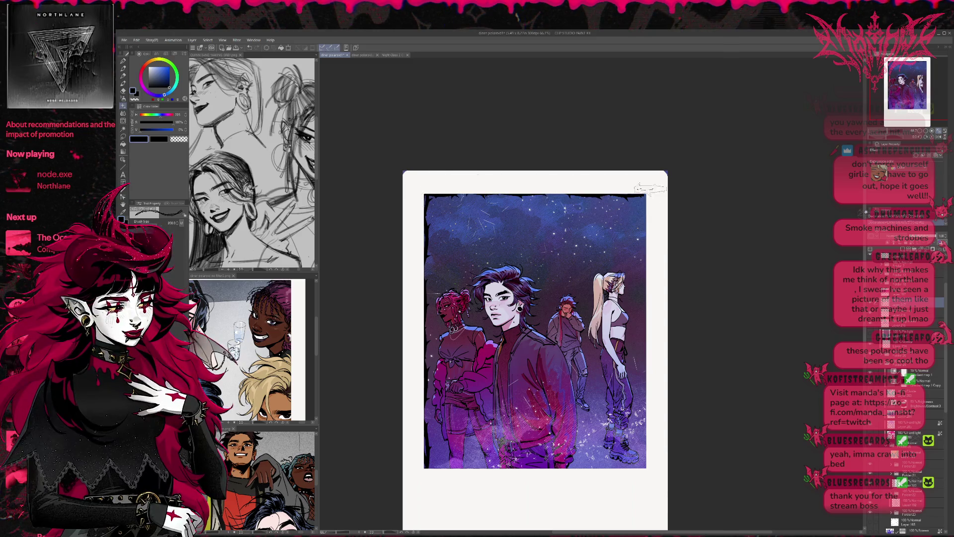
pyautogui.moveTo(650, 217); pyautogui.dragTo(647, 468)
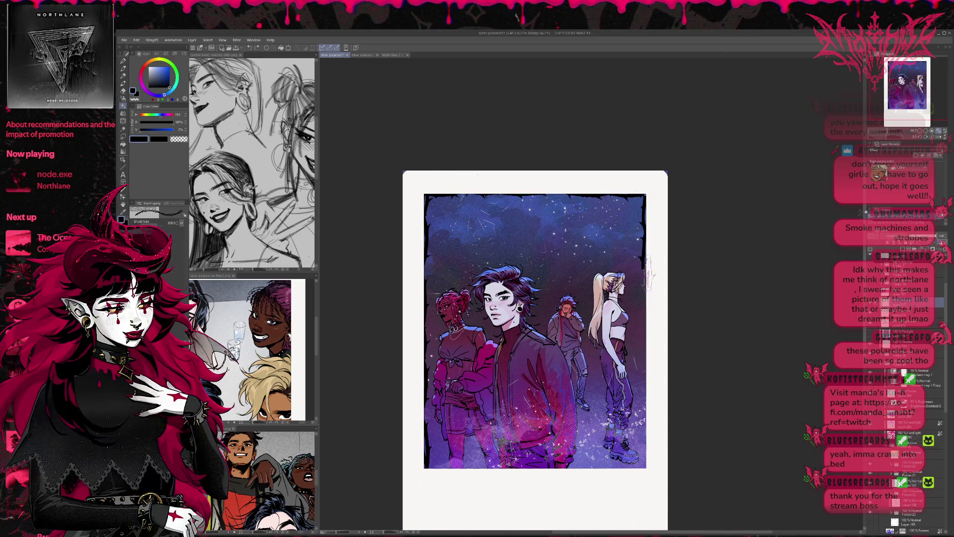
pyautogui.moveTo(646, 195)
pyautogui.mouseDown()
pyautogui.moveTo(646, 467)
pyautogui.moveTo(408, 470)
pyautogui.moveTo(646, 467)
pyautogui.mouseUp()
pyautogui.moveTo(566, 467); pyautogui.dragTo(663, 467)
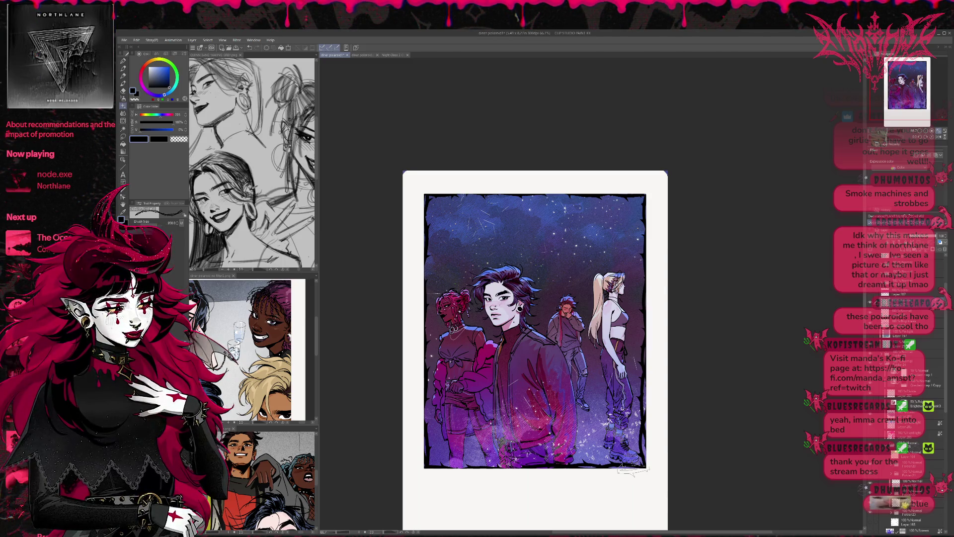
# Select the layer above, add a new raster layer, and spray speckles near the polaroid's right edge
pyautogui.scroll(-5, 904, 397)
pyautogui.click(919, 479)
pyautogui.click(924, 468)
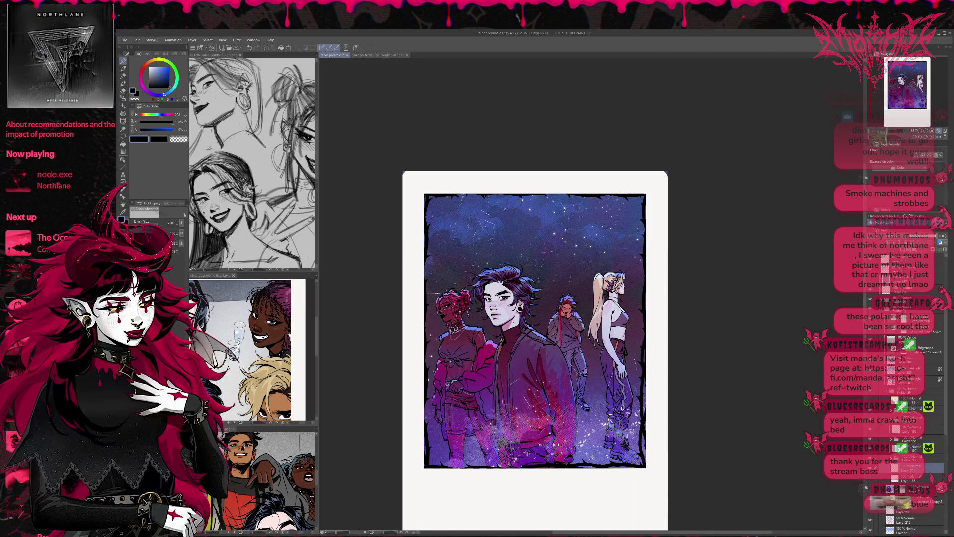
pyautogui.hotkey('ctrl', 'shift', 'n')
pyautogui.moveTo(682, 300); pyautogui.dragTo(661, 337)
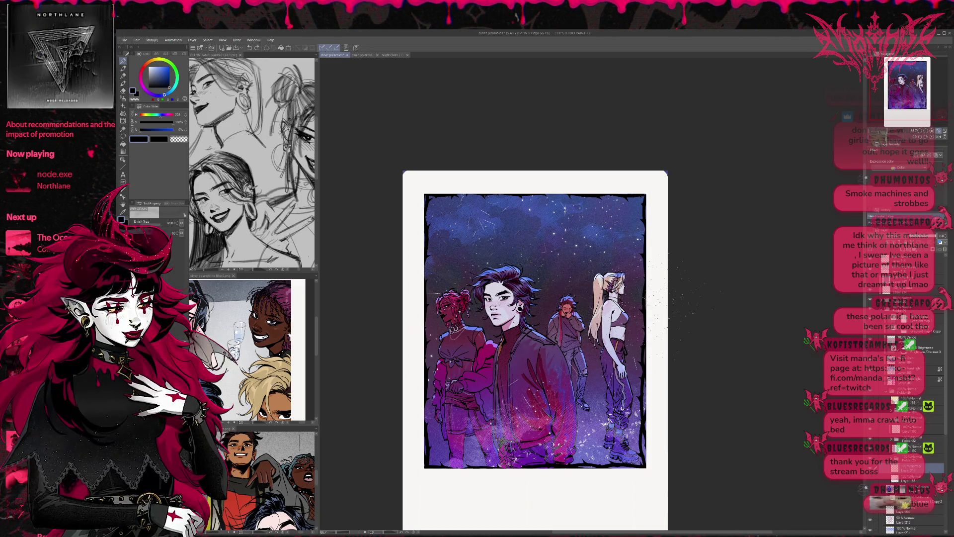
# Shrink the soft brush to 170, then enlarge it slightly for the pink jacket glow
pyautogui.press('[')
pyautogui.press('[')
pyautogui.press('[')
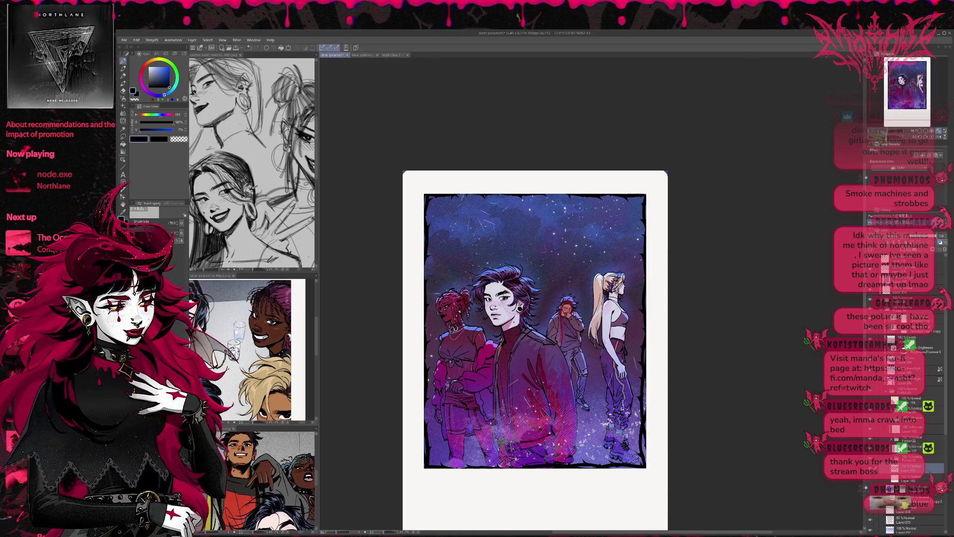
pyautogui.press(']')
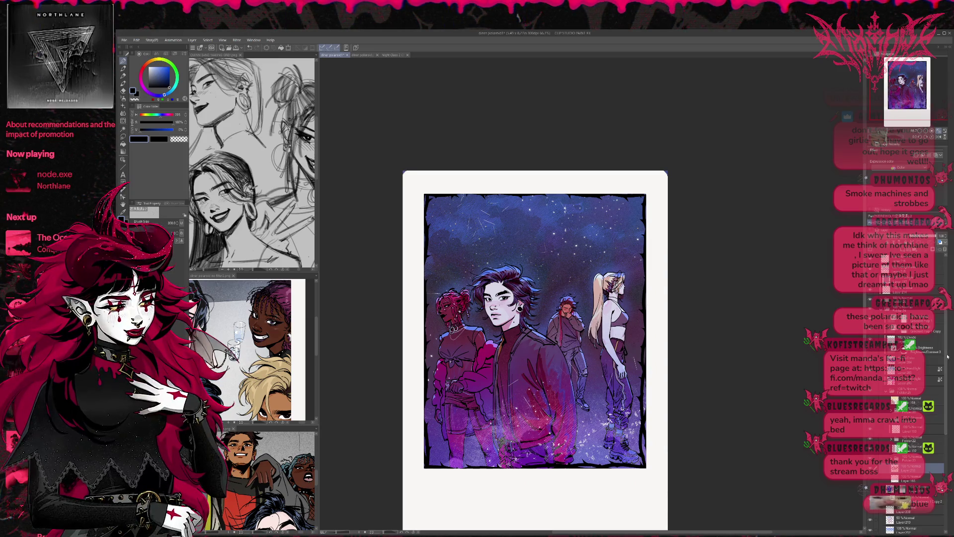
pyautogui.scroll(2, 910, 373)
# Toggle the pink sparkle glow on and off to compare, leaving it visible
pyautogui.scroll(3, 909, 372)
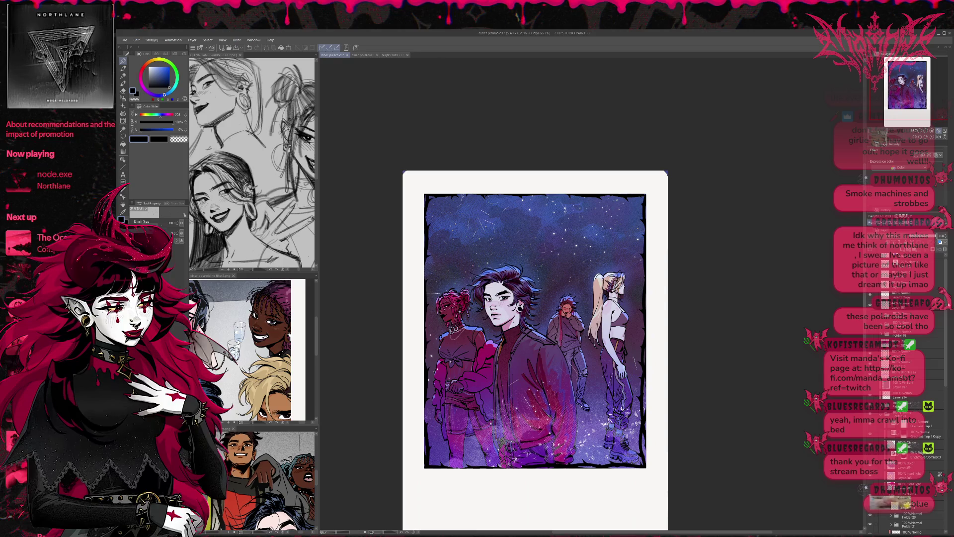
pyautogui.click(870, 373)
pyautogui.click(870, 373)
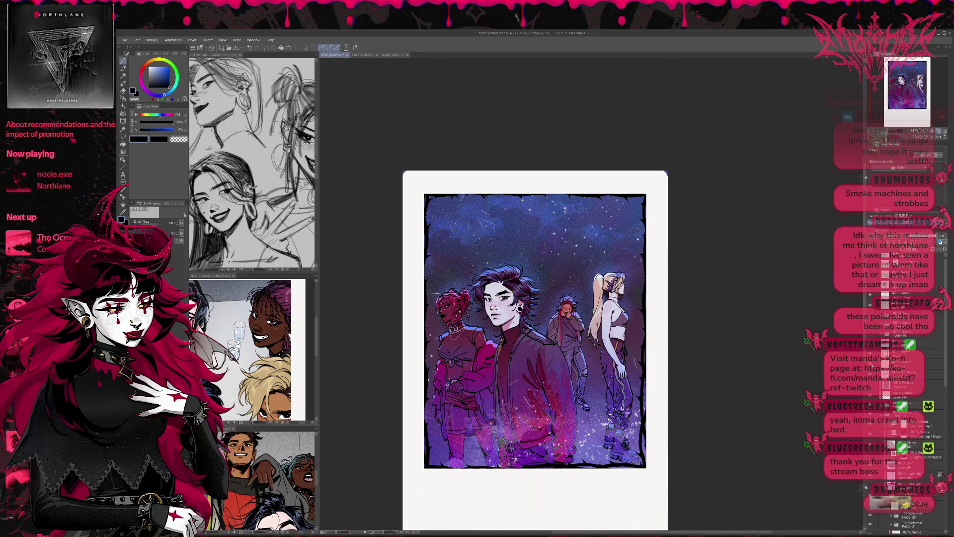
pyautogui.click(870, 370)
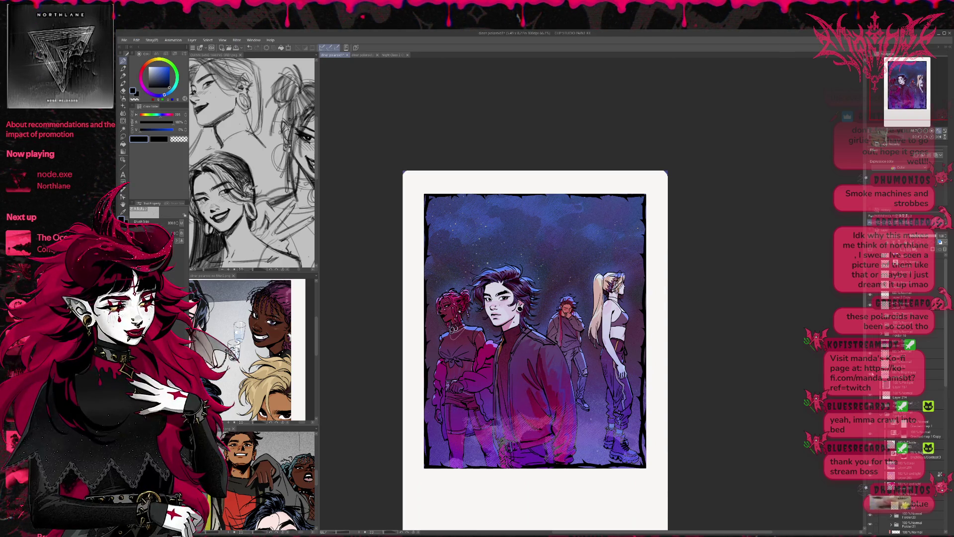
pyautogui.click(870, 372)
pyautogui.click(871, 371)
pyautogui.click(870, 372)
pyautogui.click(870, 370)
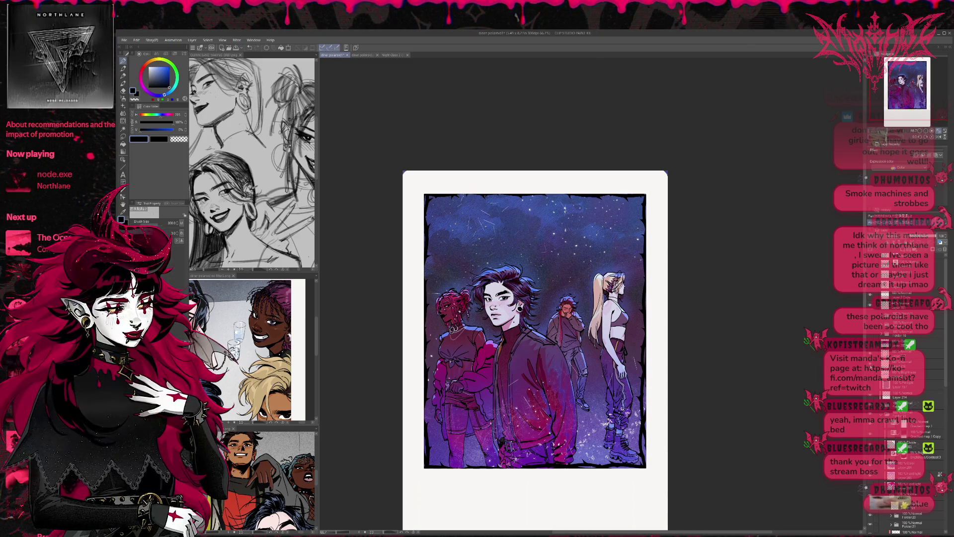
pyautogui.click(884, 364)
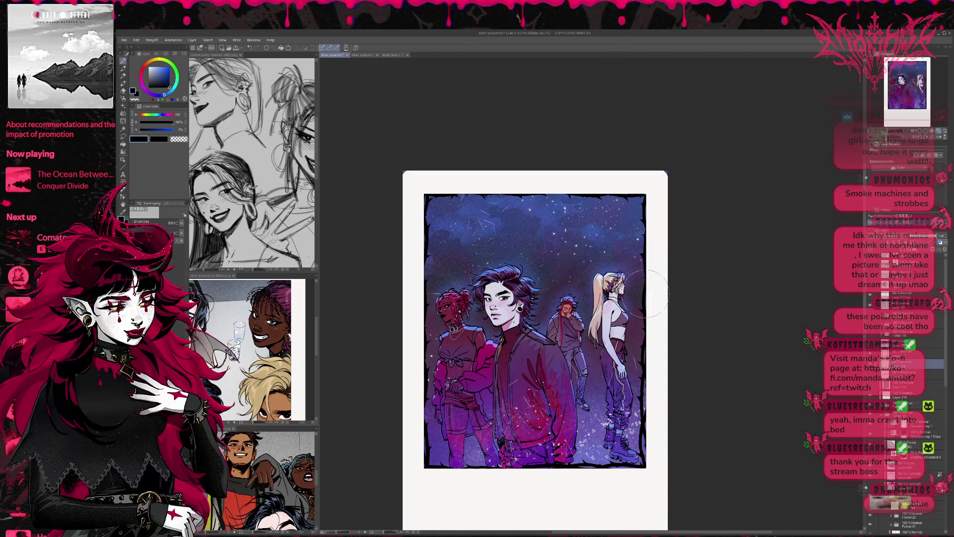
# Lasso a region over the lower figures, copy it to a new layer and shift it slightly right
pyautogui.click(123, 140)
pyautogui.moveTo(675, 341)
pyautogui.mouseDown()
pyautogui.moveTo(561, 518)
pyautogui.moveTo(661, 420)
pyautogui.mouseUp()
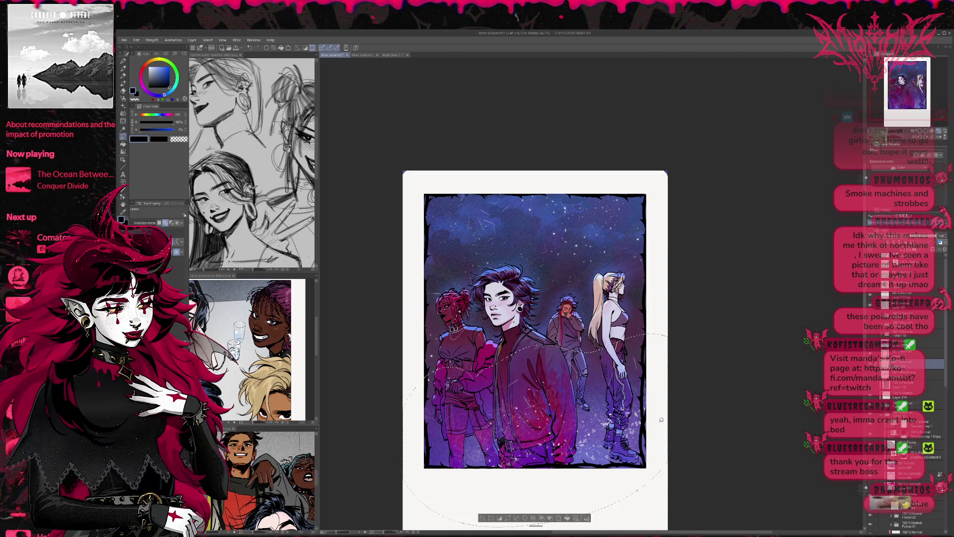
pyautogui.click(541, 517)
pyautogui.hotkey('ctrl', 't')
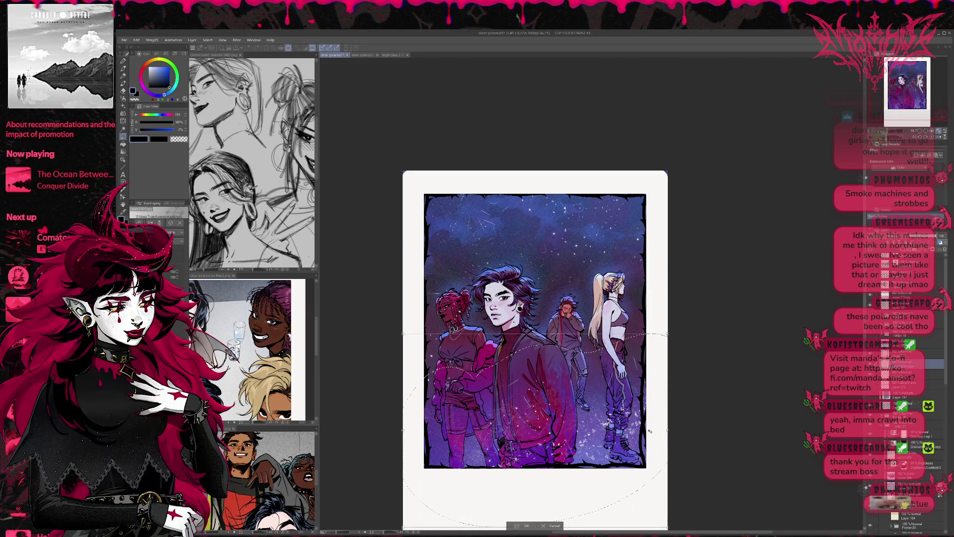
pyautogui.moveTo(652, 451); pyautogui.dragTo(657, 450)
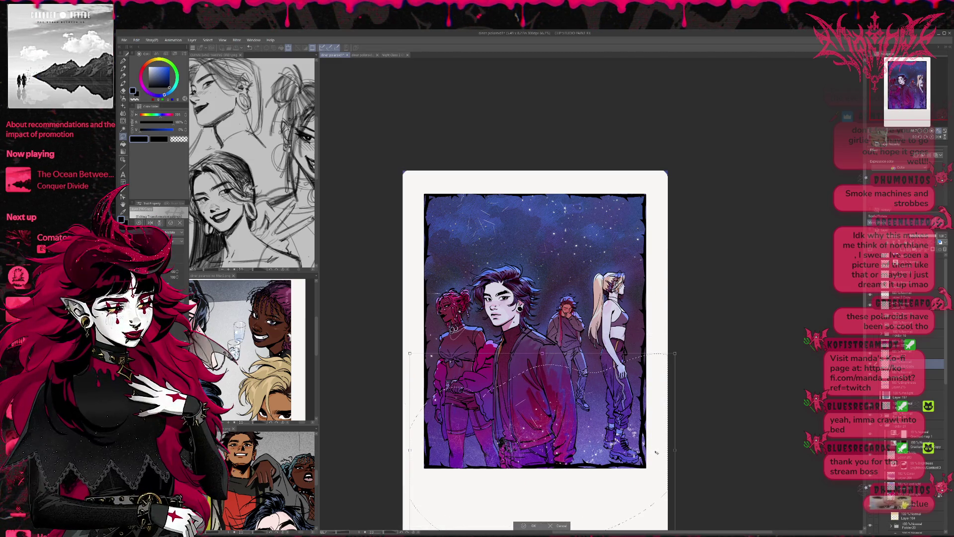
pyautogui.press('Return')
pyautogui.hotkey('ctrl', 'd')
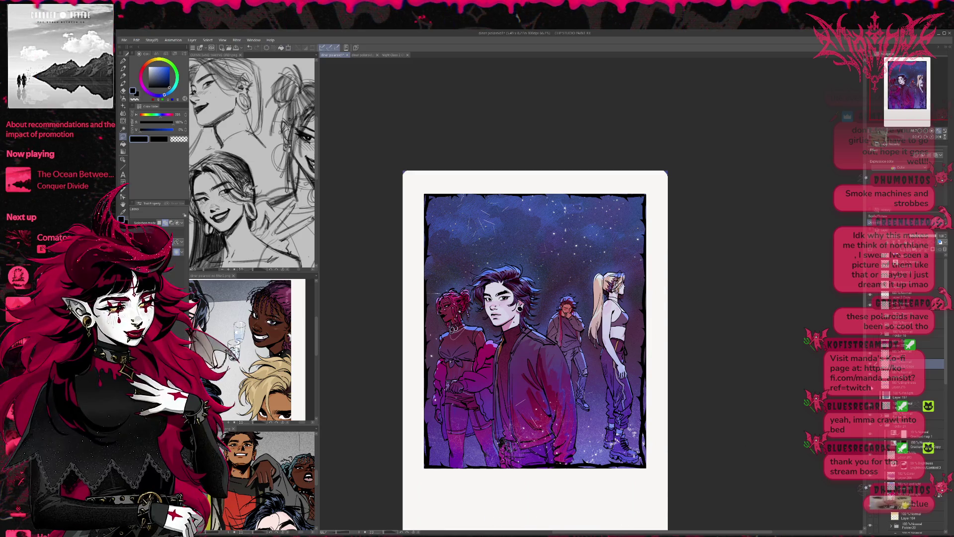
# Show the hatched texture layer, lasso its lower part, then move it down and rotate it counter-clockwise
pyautogui.moveTo(467, 438); pyautogui.dragTo(636, 448)
pyautogui.click(910, 384)
pyautogui.moveTo(667, 370); pyautogui.dragTo(388, 366)
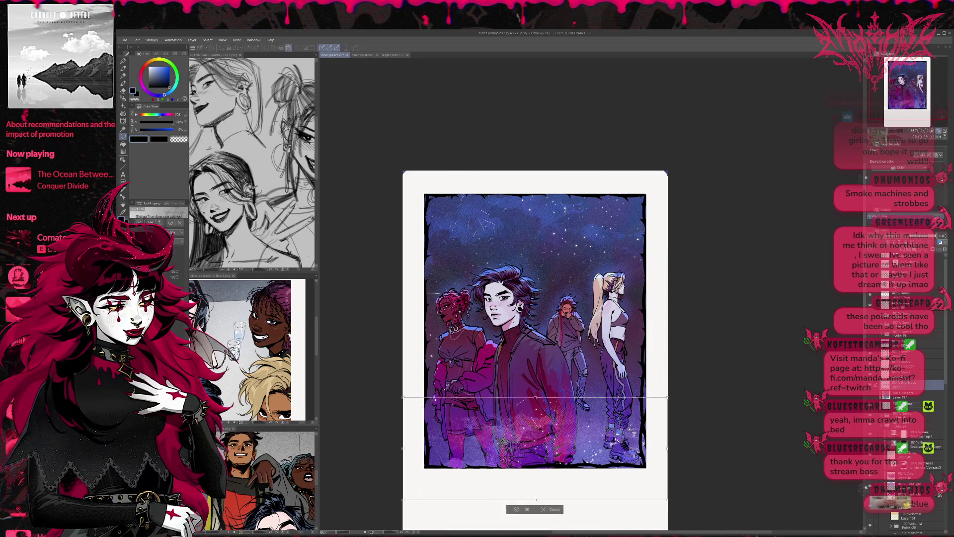
pyautogui.hotkey('ctrl', 't')
pyautogui.moveTo(520, 416)
pyautogui.mouseDown()
pyautogui.moveTo(537, 437)
pyautogui.moveTo(527, 431)
pyautogui.mouseUp()
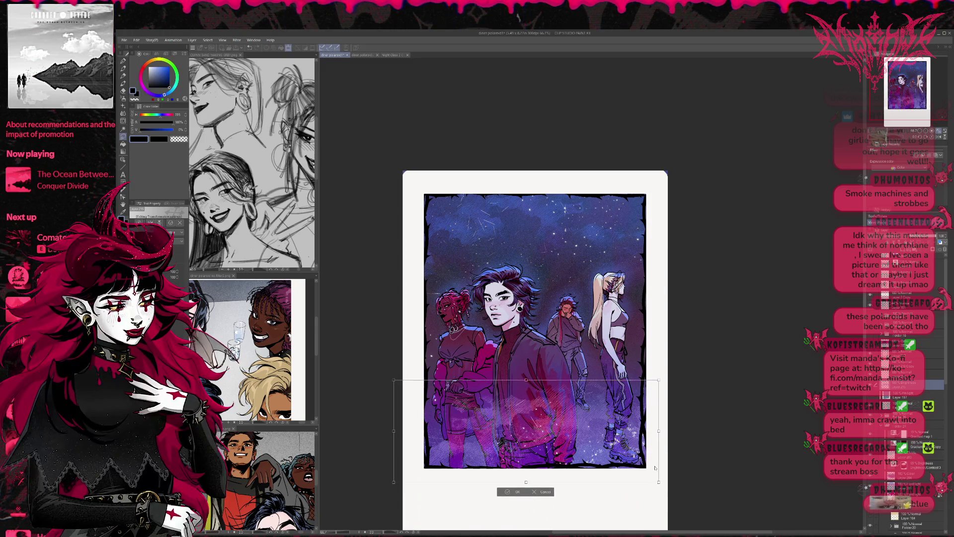
pyautogui.moveTo(655, 467); pyautogui.dragTo(675, 390)
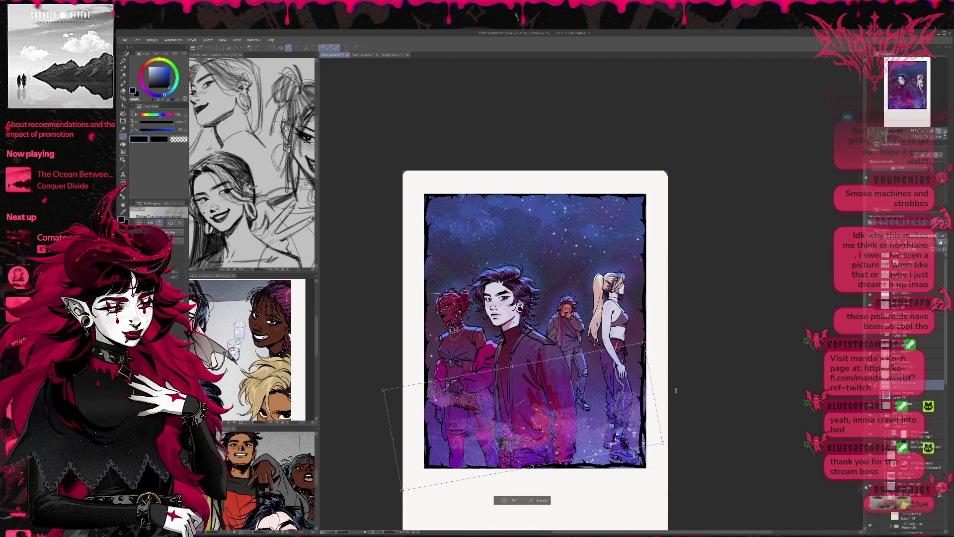
pyautogui.moveTo(527, 427); pyautogui.dragTo(528, 433)
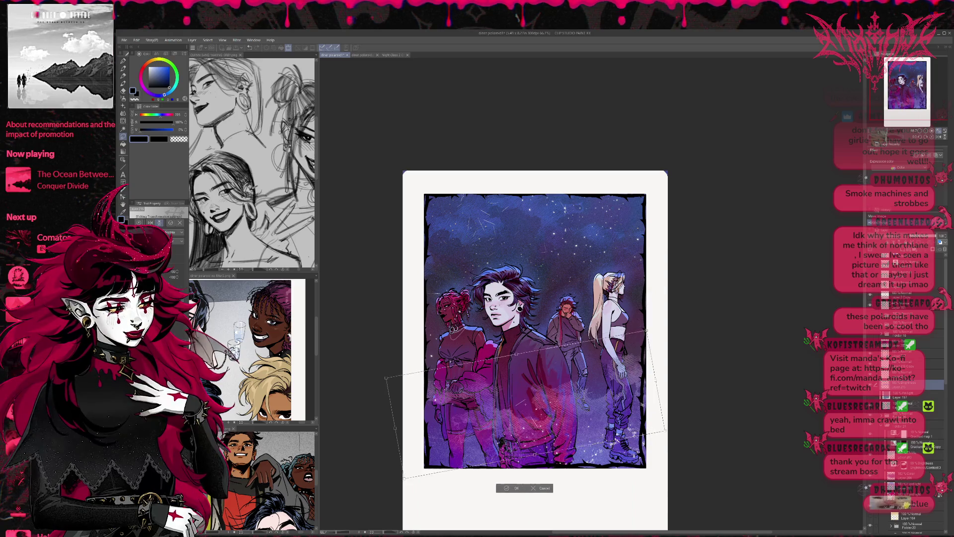
pyautogui.moveTo(703, 410); pyautogui.dragTo(698, 394)
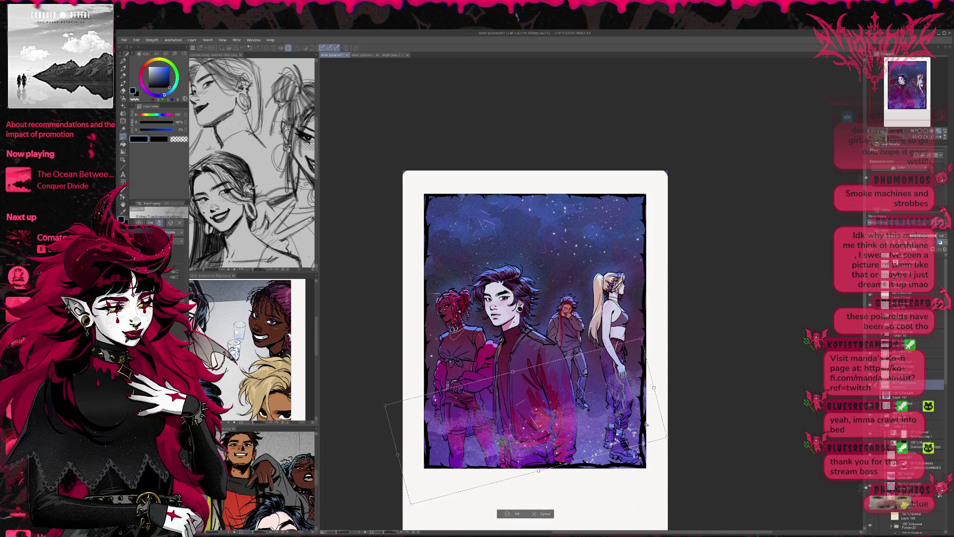
pyautogui.click(513, 513)
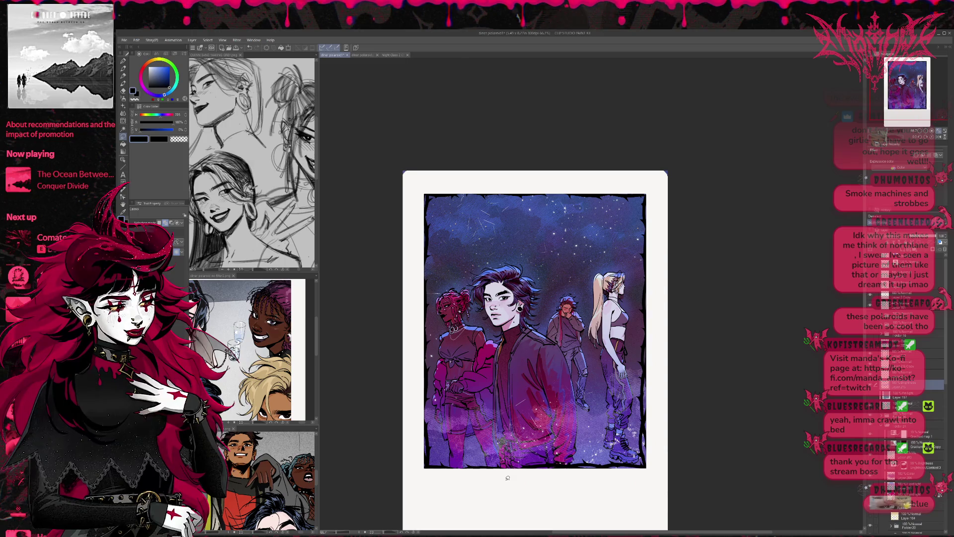
# Toggle the dark rough frame border to compare, then select its layer
pyautogui.click(906, 503)
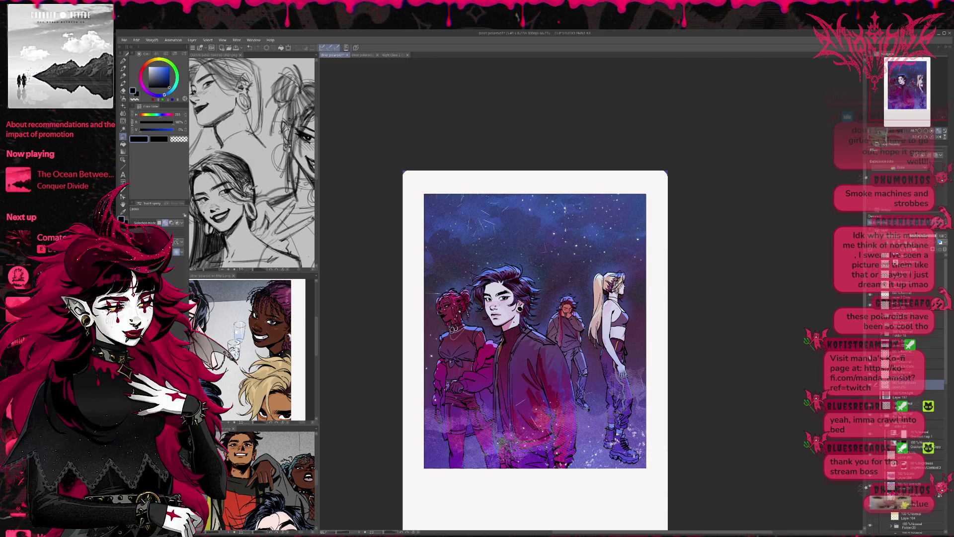
pyautogui.click(905, 503)
pyautogui.click(906, 504)
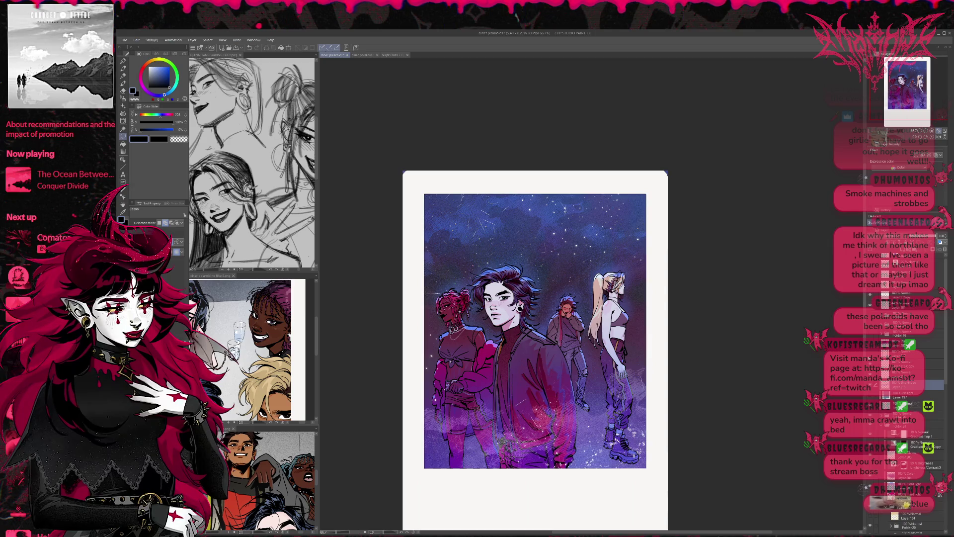
pyautogui.click(905, 503)
pyautogui.click(904, 354)
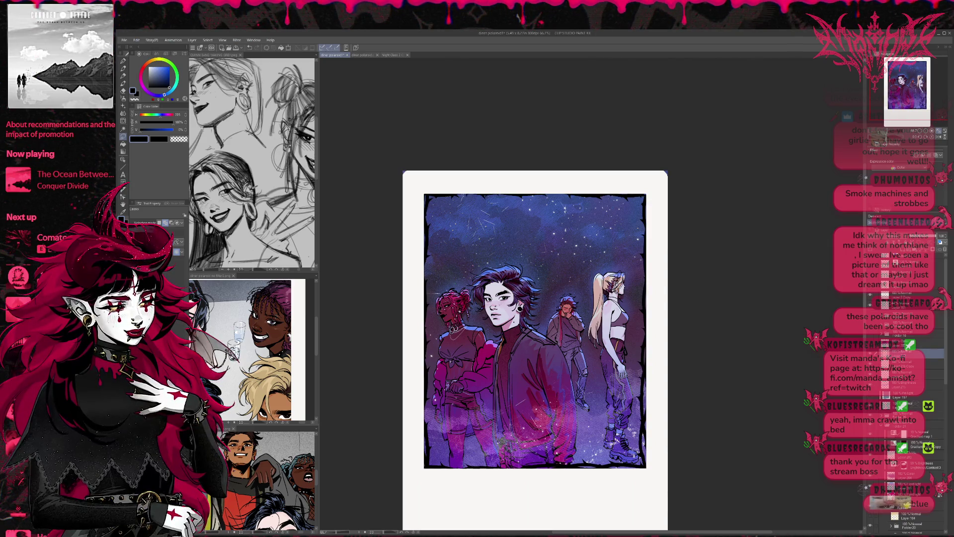
# Paint over the frame border in bright pink, then repaint it in darker crimson
pyautogui.click(123, 61)
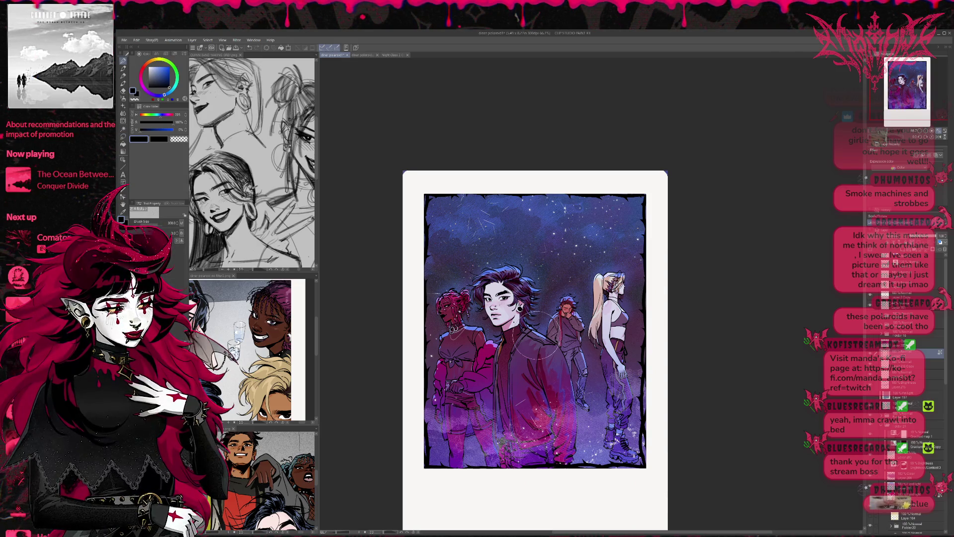
pyautogui.keyDown('alt'); pyautogui.click(453, 308); pyautogui.keyUp('alt')
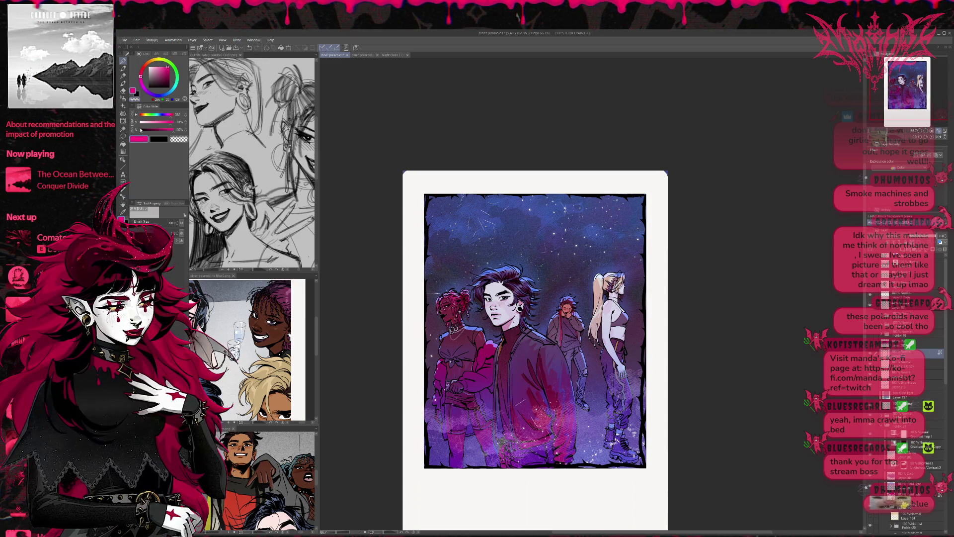
pyautogui.moveTo(497, 195); pyautogui.dragTo(649, 397)
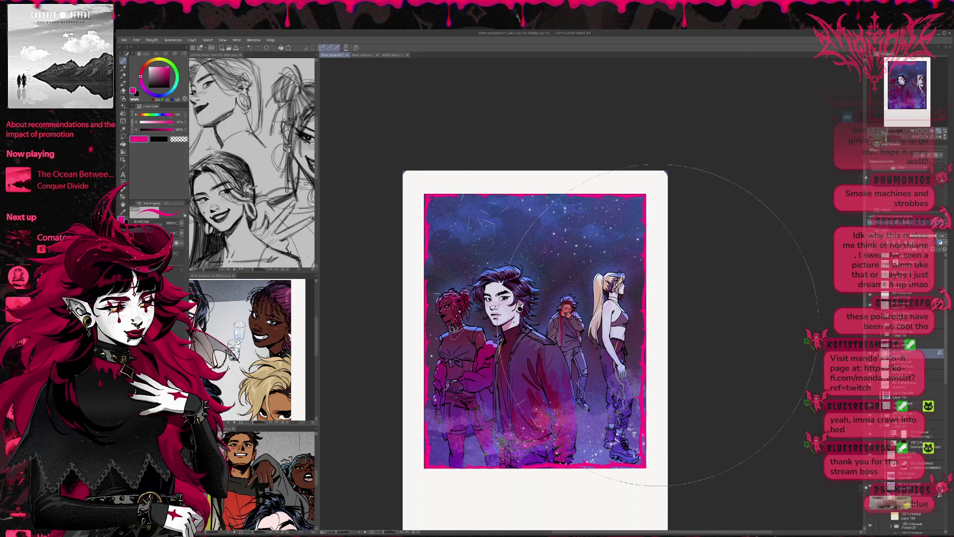
pyautogui.keyDown('alt'); pyautogui.click(427, 249); pyautogui.keyUp('alt')
pyautogui.moveTo(427, 249); pyautogui.dragTo(670, 308)
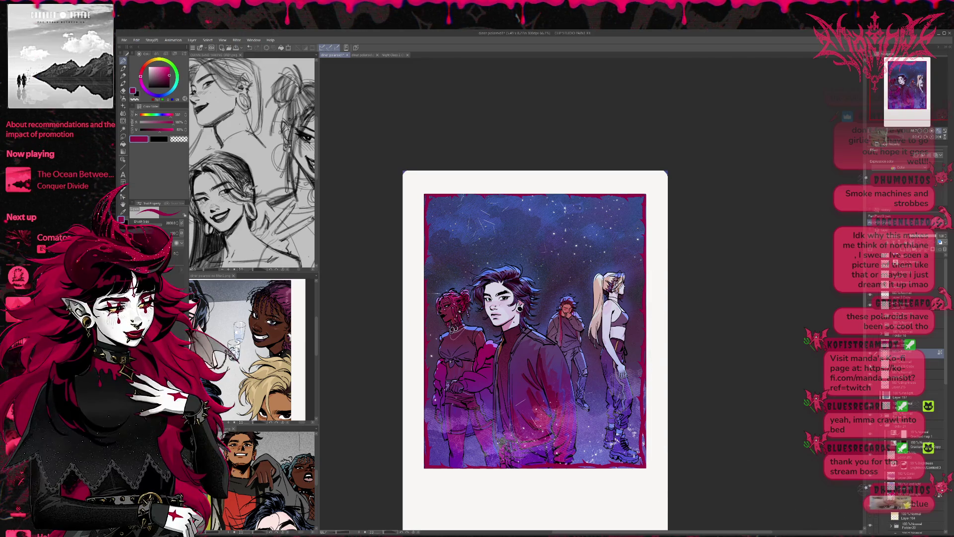
# Fade the stars and streaks in the sky on a lower layer
pyautogui.click(909, 364)
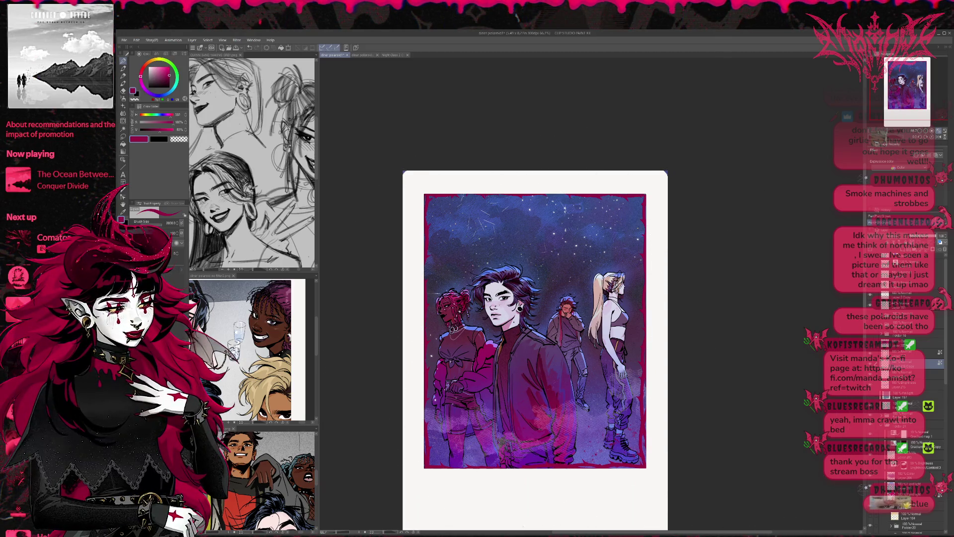
pyautogui.click(168, 66)
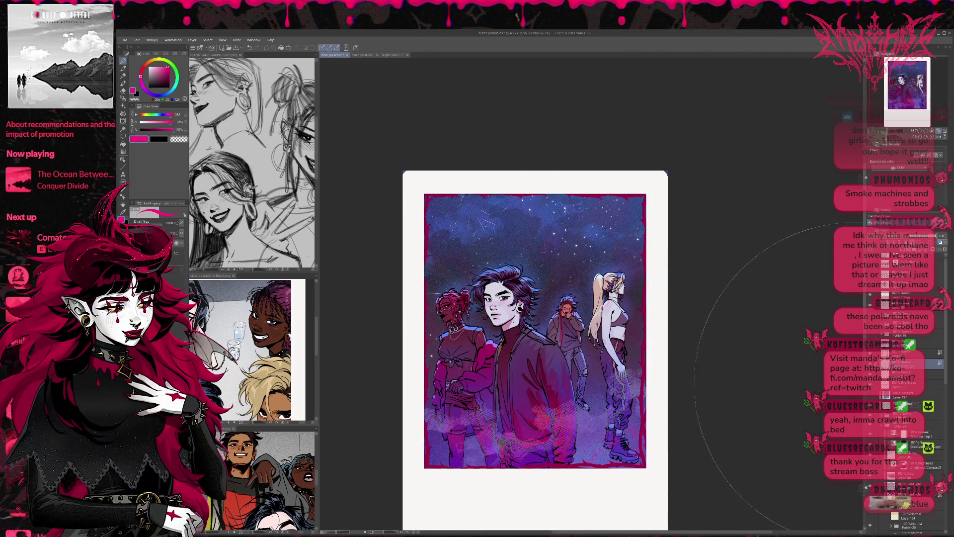
pyautogui.click(894, 374)
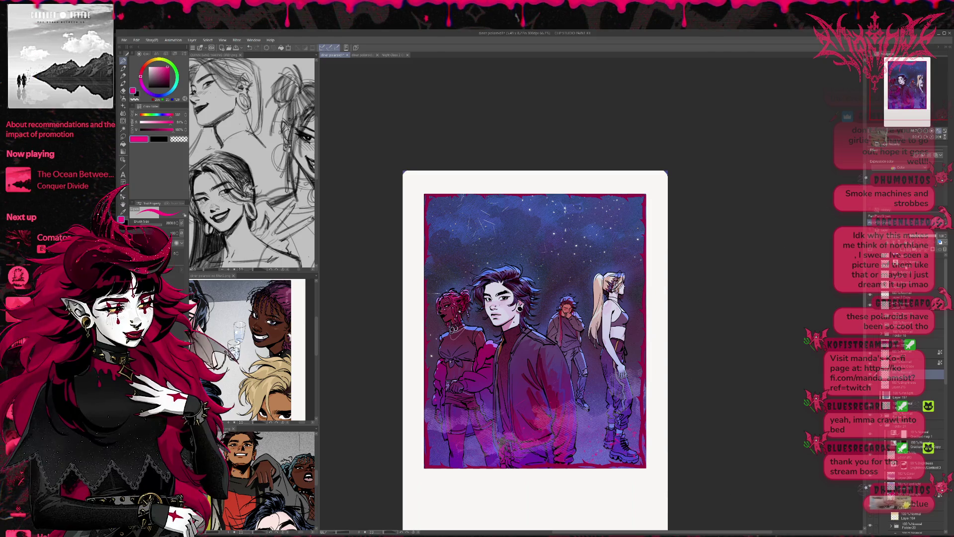
pyautogui.moveTo(527, 254); pyautogui.dragTo(548, 254)
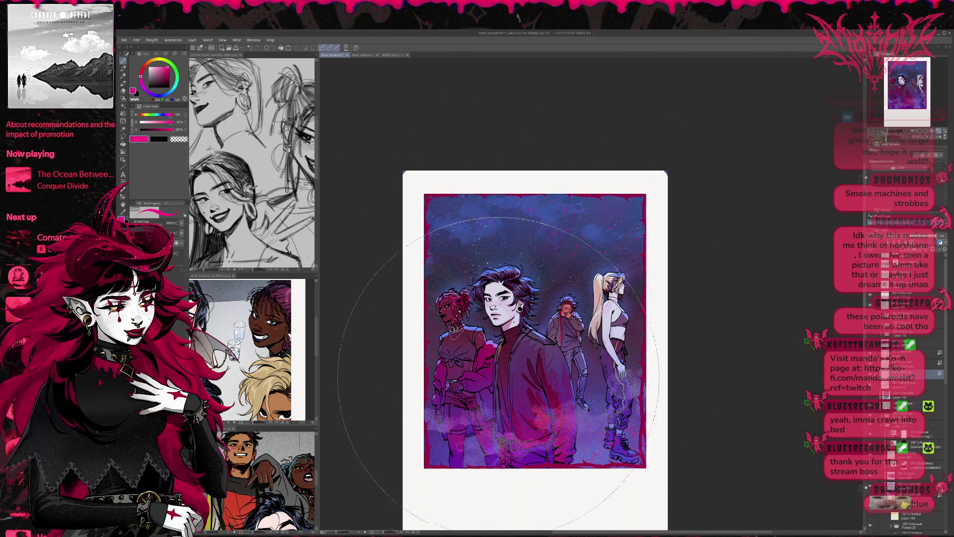
# Toggle the fog and a figures layer on and off to compare
pyautogui.click(890, 444)
pyautogui.click(890, 444)
pyautogui.scroll(-1, 894, 440)
pyautogui.scroll(-2, 894, 440)
pyautogui.scroll(-2, 892, 445)
pyautogui.scroll(-1, 887, 449)
pyautogui.scroll(-1, 883, 453)
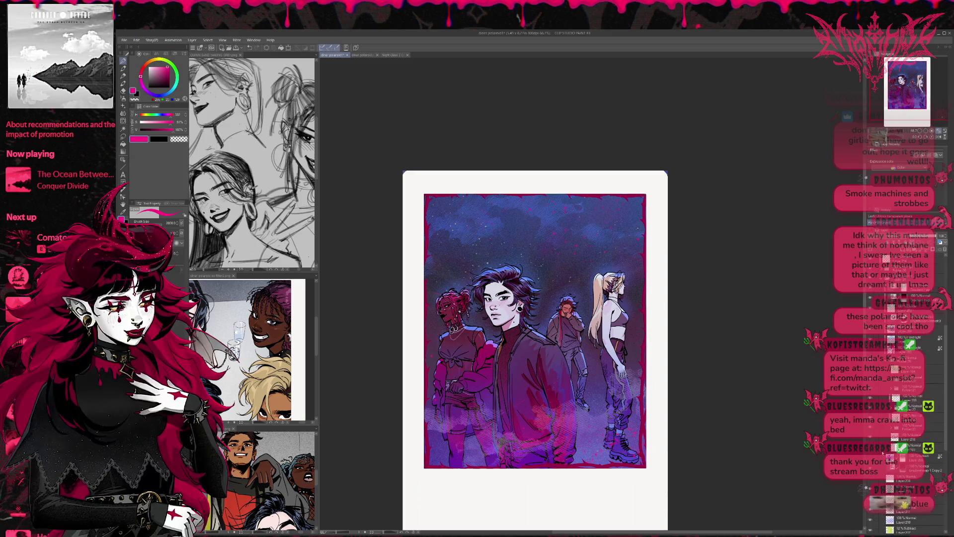
pyautogui.click(871, 439)
pyautogui.click(871, 440)
# Select a layer lower down and dab magenta cloud patches into the upper sky
pyautogui.scroll(-2, 874, 442)
pyautogui.scroll(-2, 882, 447)
pyautogui.click(873, 442)
pyautogui.click(873, 441)
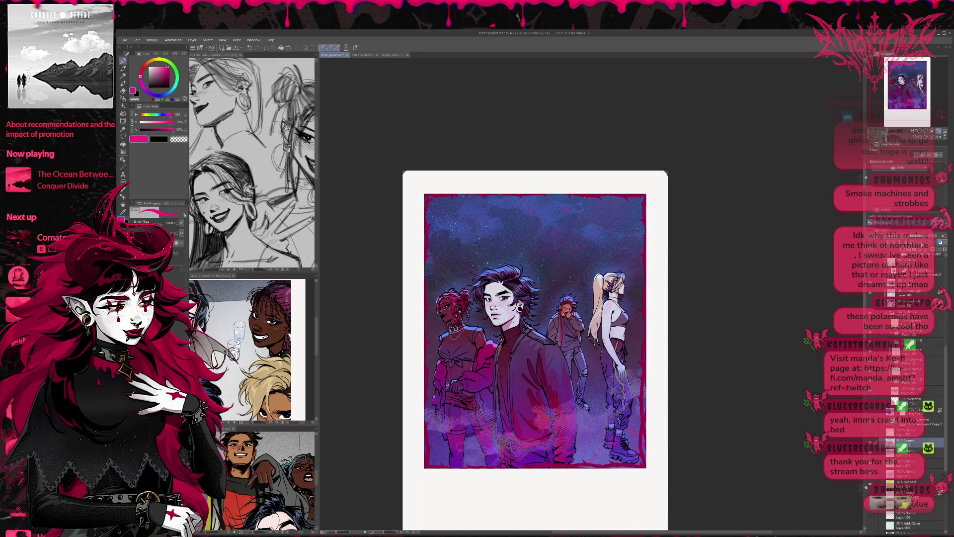
pyautogui.click(545, 254)
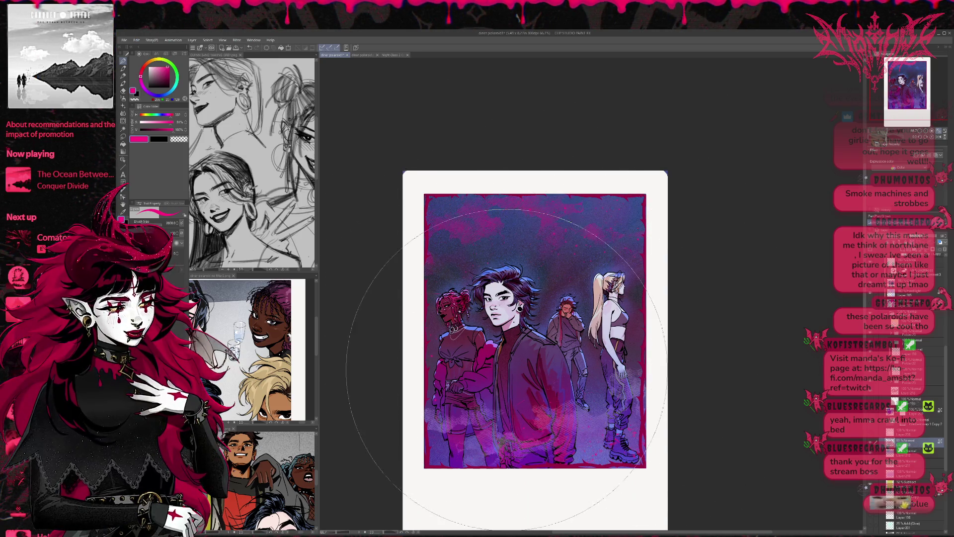
pyautogui.scroll(-3, 909, 398)
pyautogui.scroll(-3, 909, 398)
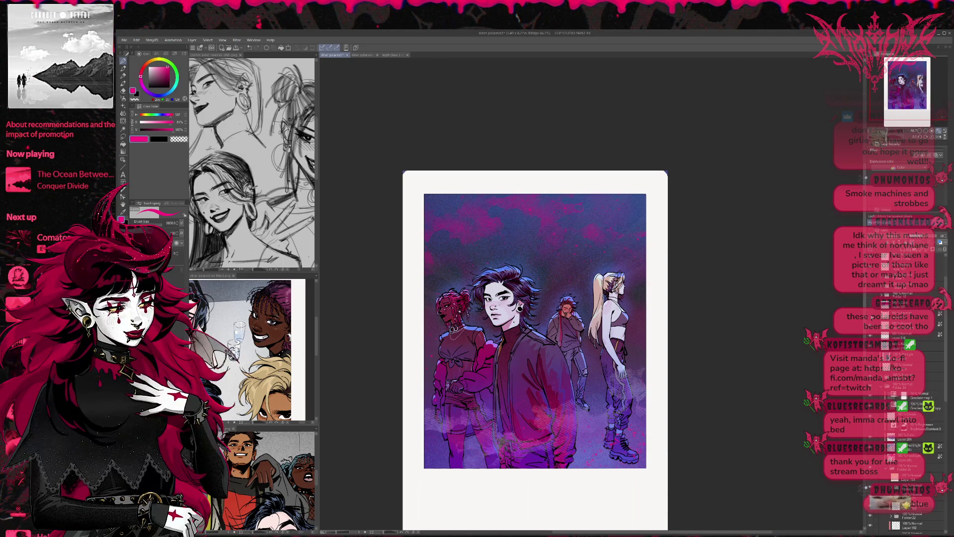
# Airbrush magenta smoke around the figures' legs, then hide the magenta glow over the characters
pyautogui.click(909, 346)
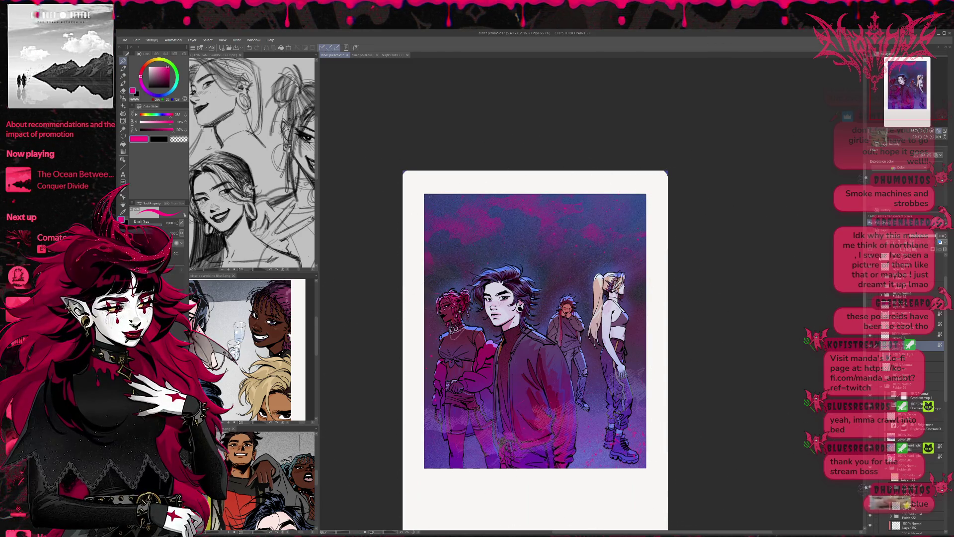
pyautogui.moveTo(626, 387); pyautogui.dragTo(496, 438)
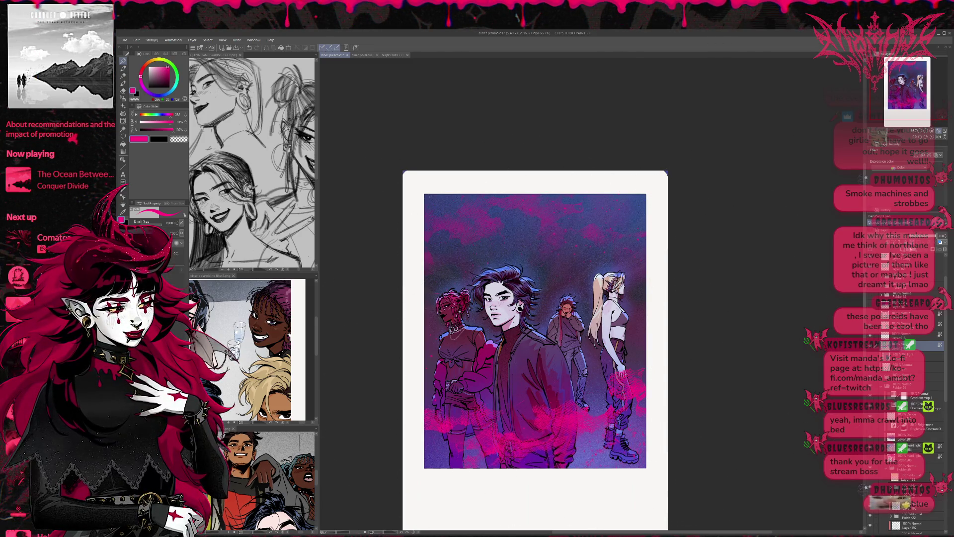
pyautogui.hotkey('ctrl', 'z')
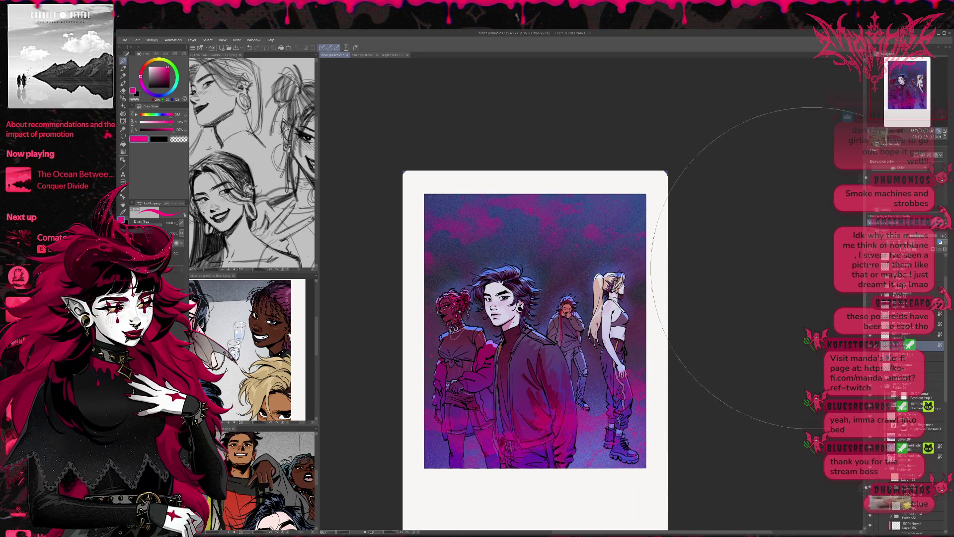
pyautogui.click(914, 356)
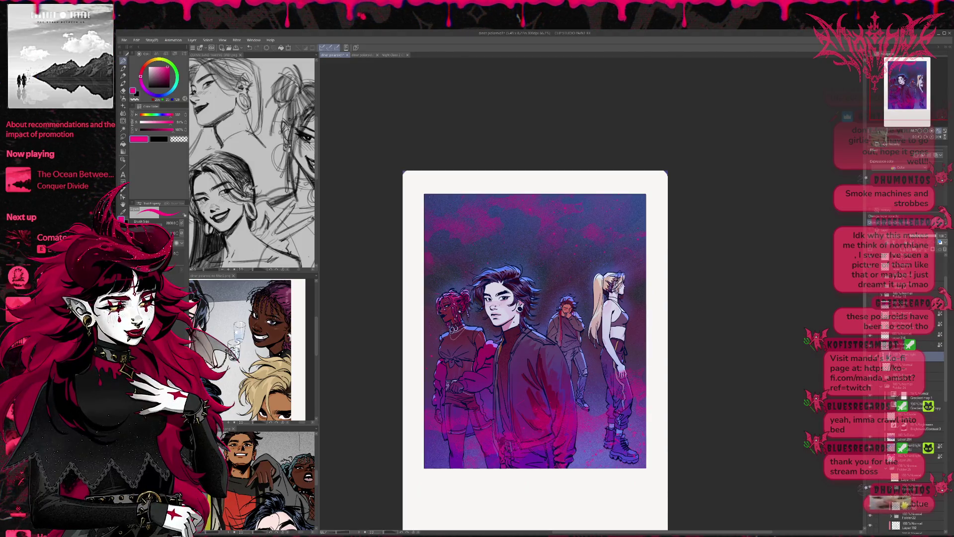
pyautogui.click(886, 243)
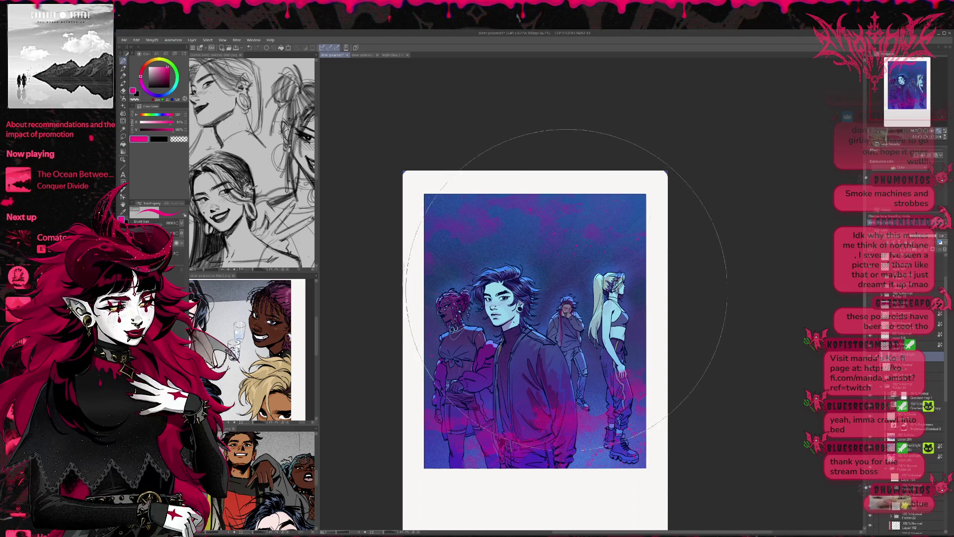
# Step through blue-purple, magenta and deep purple colour grades, ending on the teal-green one
pyautogui.hotkey('ctrl', 'z')
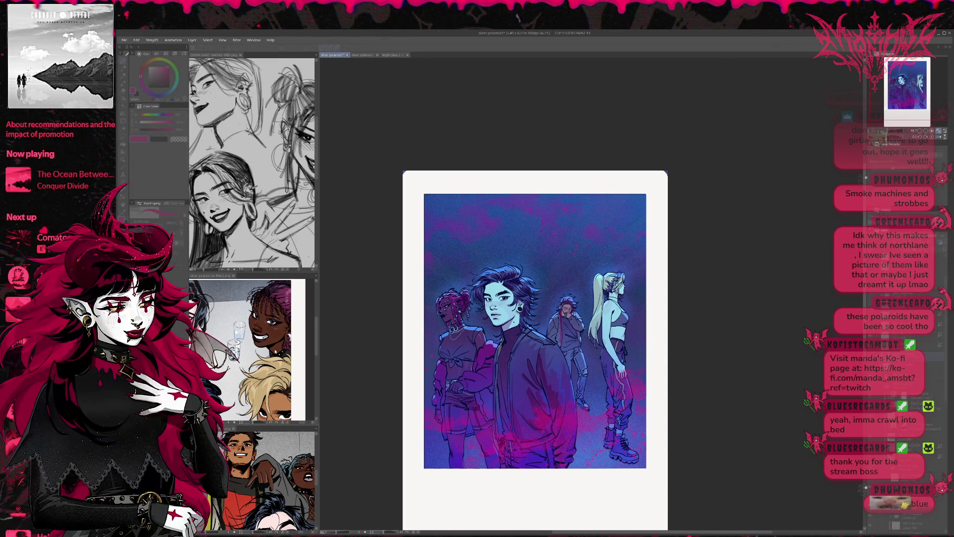
pyautogui.hotkey('ctrl', 'z')
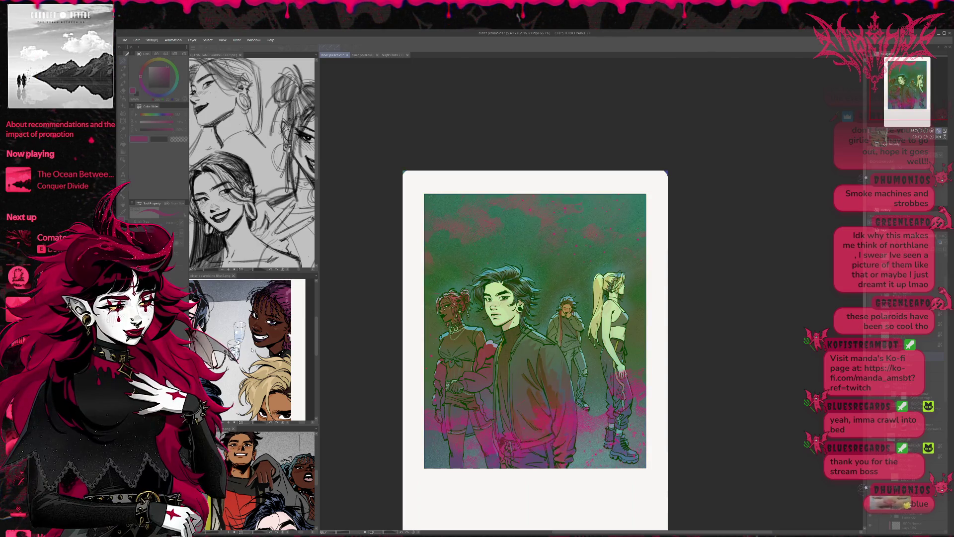
pyautogui.hotkey('ctrl', 'y')
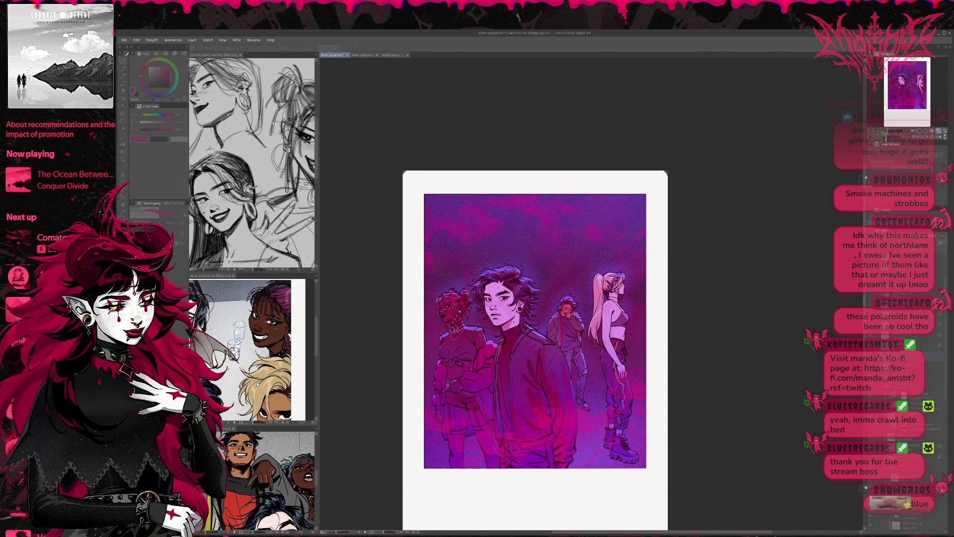
pyautogui.hotkey('ctrl', 'y')
pyautogui.hotkey('ctrl', 'y')
pyautogui.hotkey('ctrl', 'y')
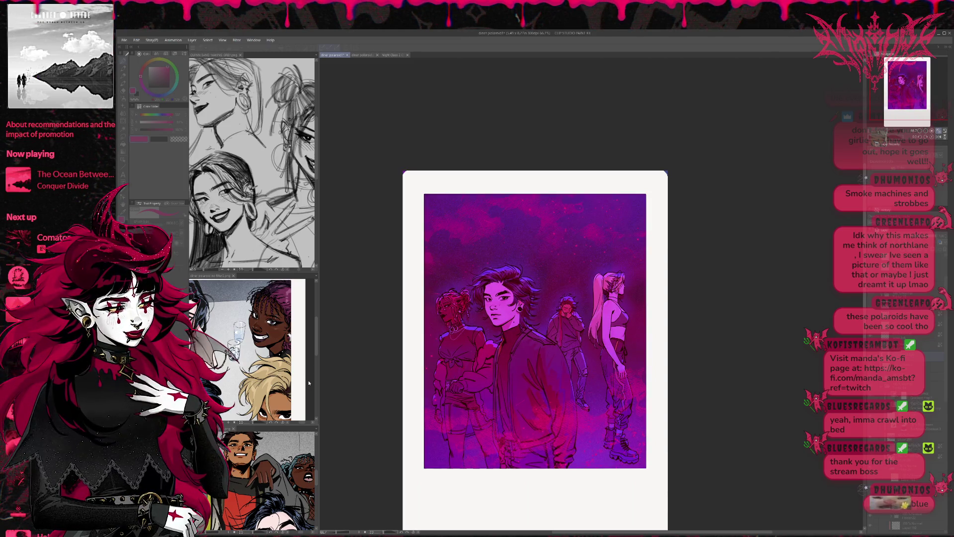
pyautogui.hotkey('ctrl', 'y')
pyautogui.hotkey('ctrl', 'z')
pyautogui.hotkey('ctrl', 'z')
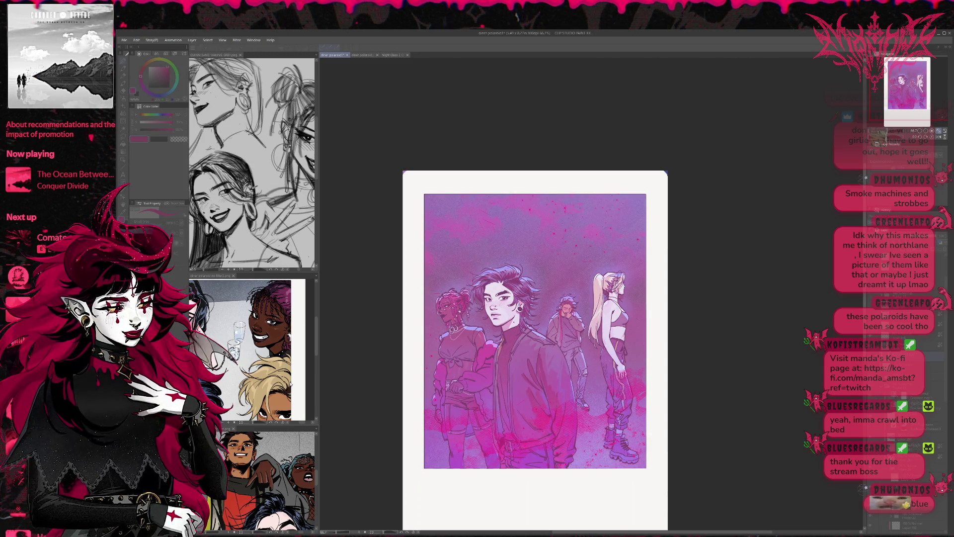
pyautogui.hotkey('ctrl', 'z')
pyautogui.hotkey('ctrl', 'z')
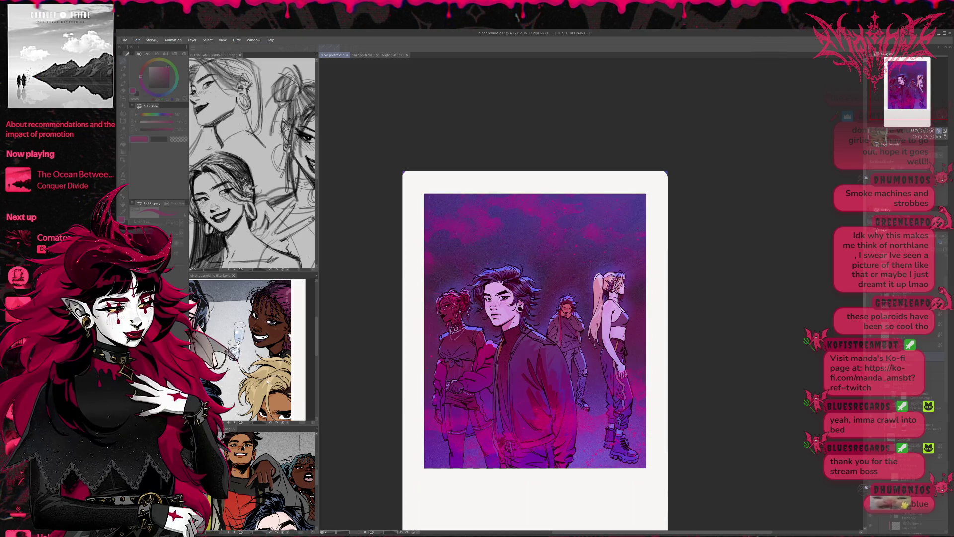
pyautogui.hotkey('ctrl', 'z')
pyautogui.hotkey('ctrl', 'z')
pyautogui.hotkey('ctrl', 'z')
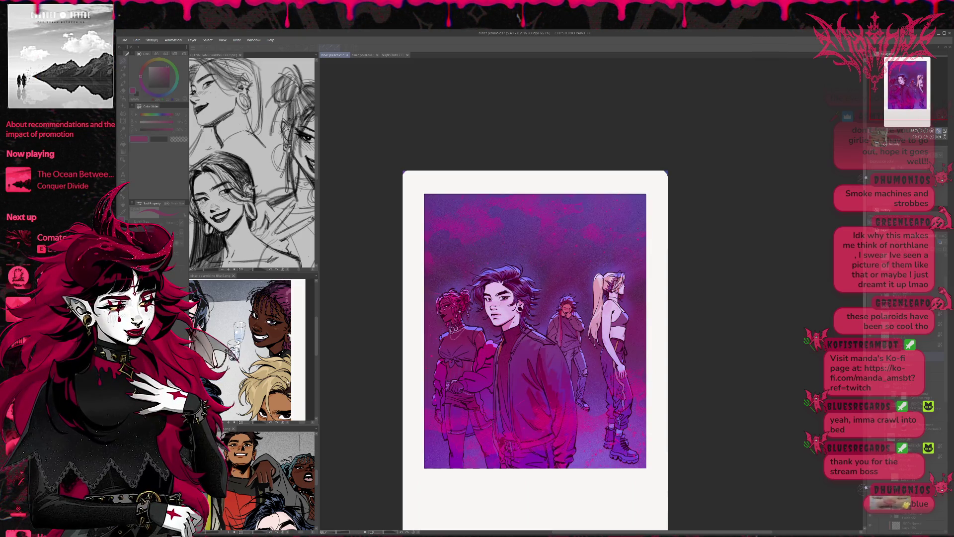
pyautogui.hotkey('ctrl', 'z')
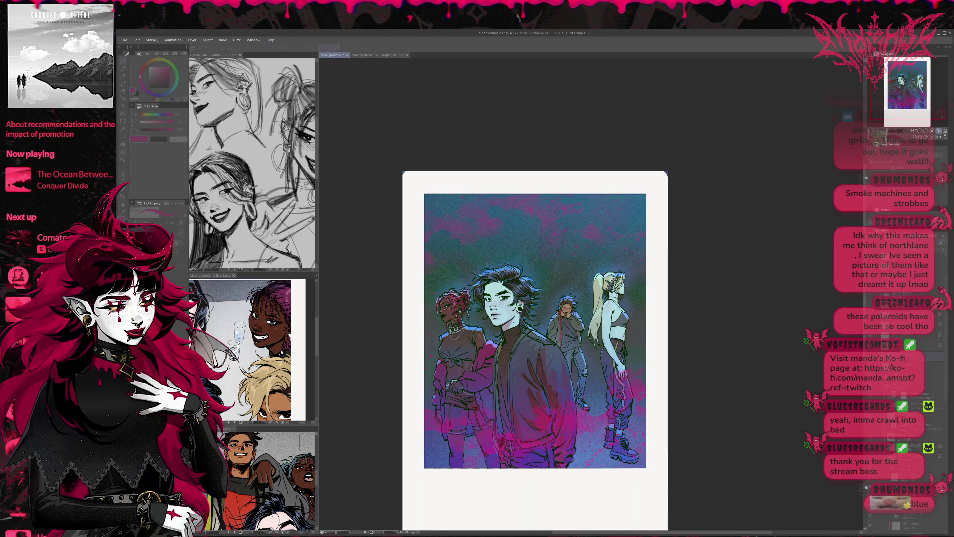
pyautogui.hotkey('ctrl', 'z')
pyautogui.hotkey('ctrl', 'z')
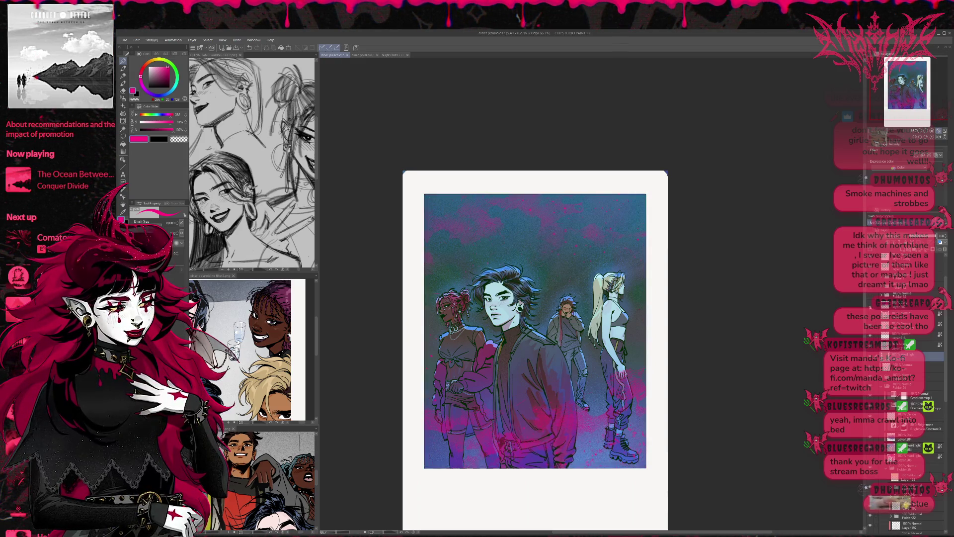
# Flip the sky layer's visibility to compare magenta and teal skies, ending on teal with pink clouds
pyautogui.click(871, 304)
pyautogui.click(870, 306)
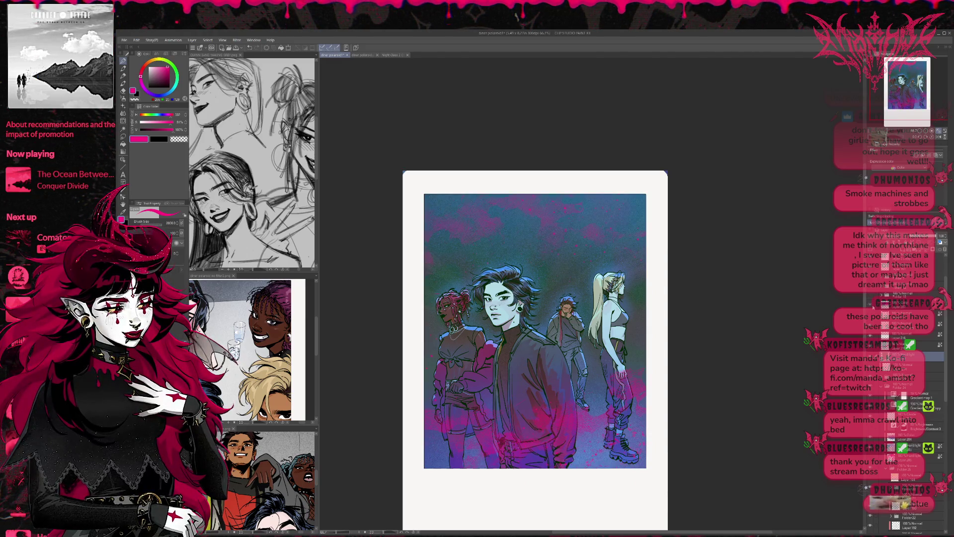
pyautogui.click(871, 305)
pyautogui.click(870, 305)
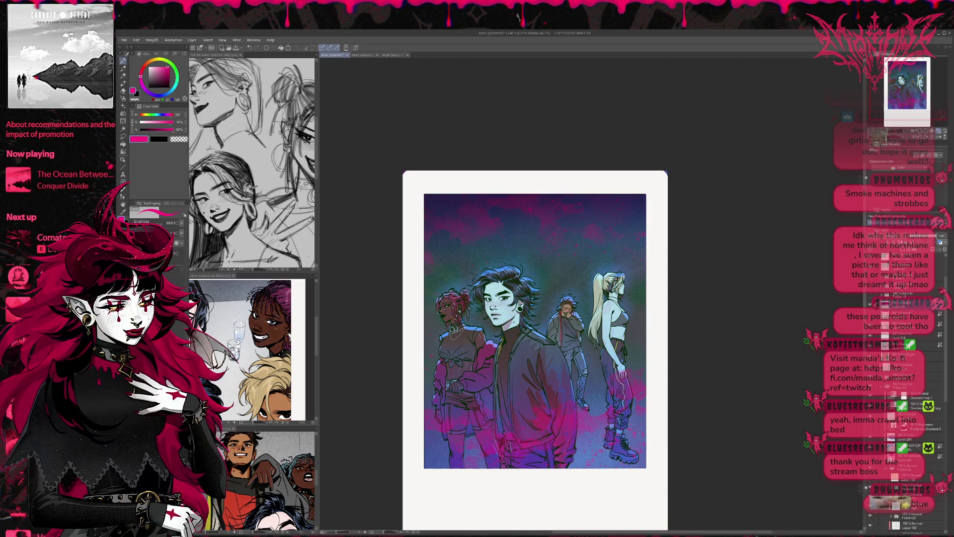
pyautogui.click(870, 305)
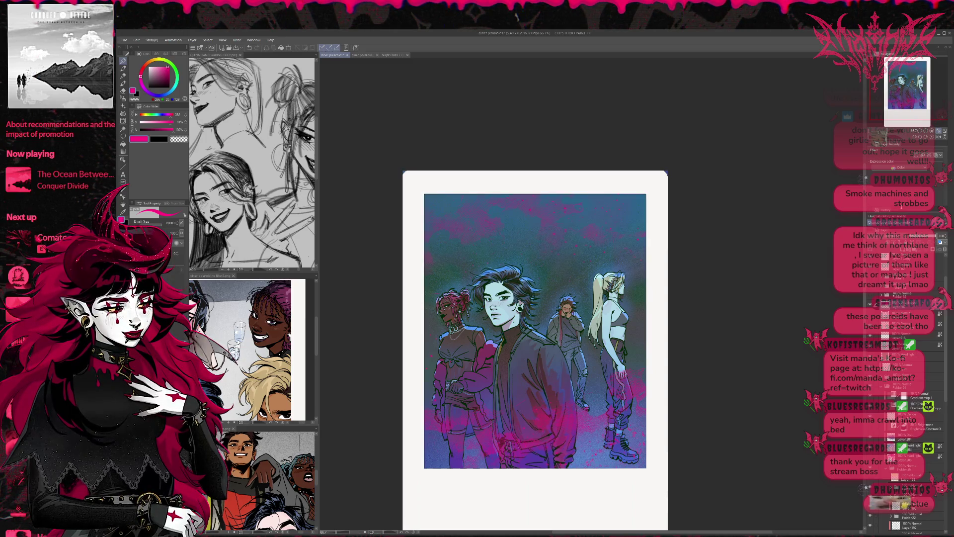
pyautogui.click(871, 305)
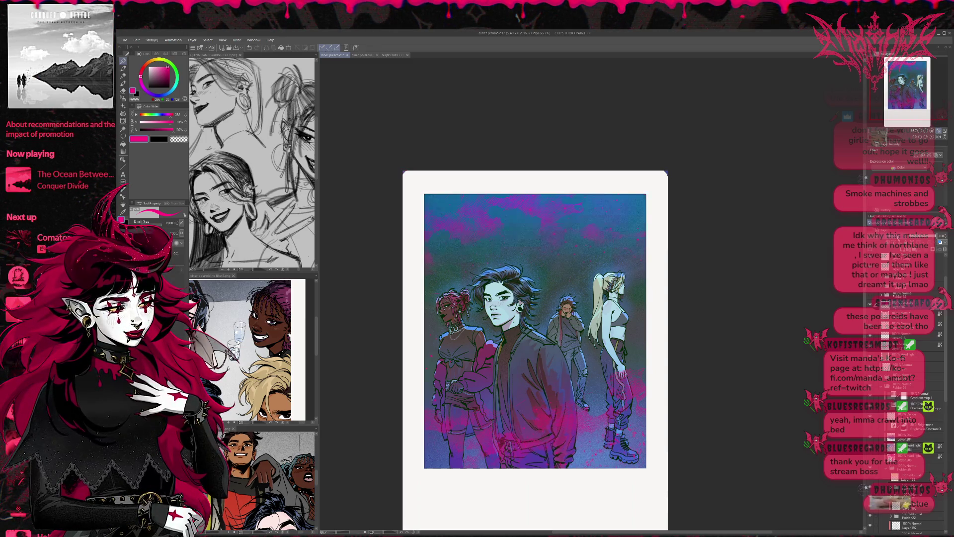
pyautogui.click(870, 305)
pyautogui.click(871, 305)
pyautogui.click(870, 305)
pyautogui.click(870, 305)
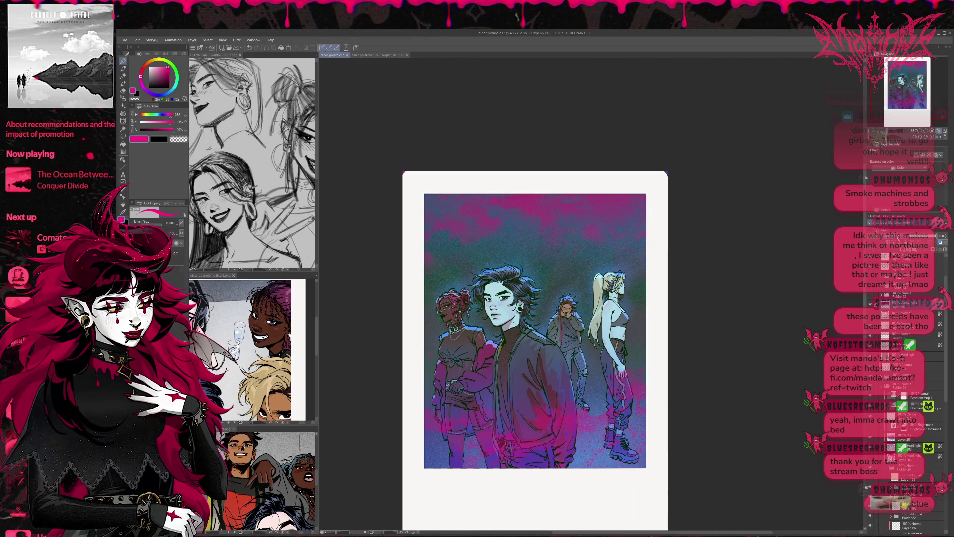
pyautogui.click(871, 305)
pyautogui.click(871, 306)
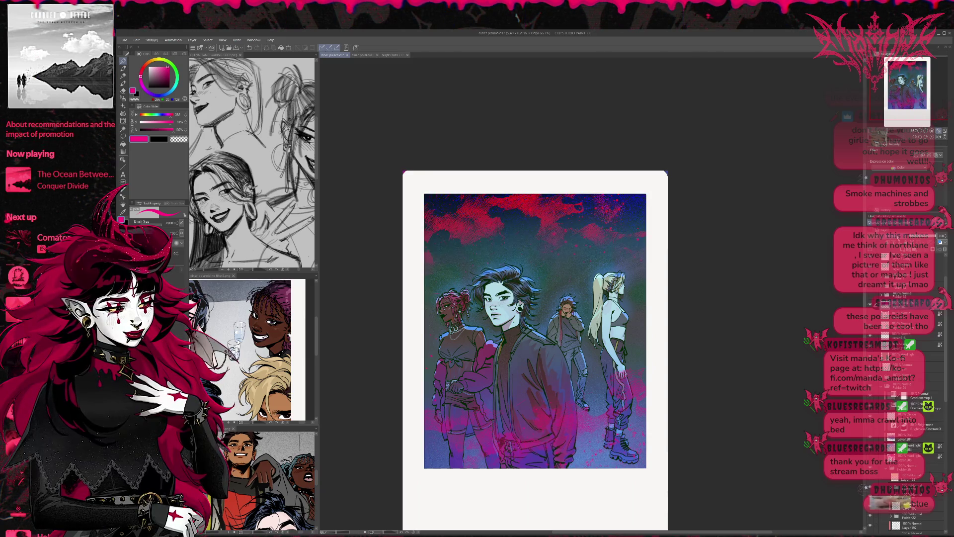
pyautogui.click(870, 305)
pyautogui.click(871, 305)
pyautogui.click(870, 305)
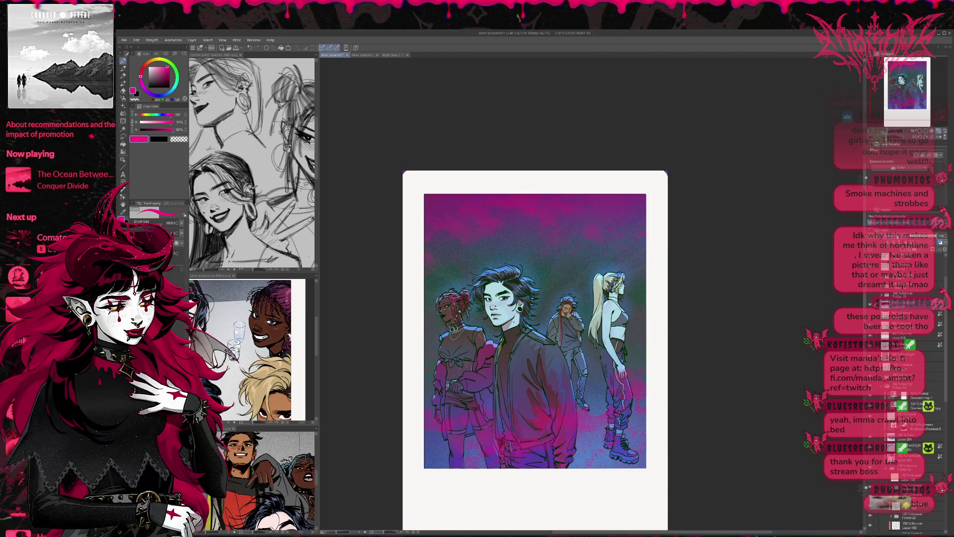
pyautogui.click(870, 305)
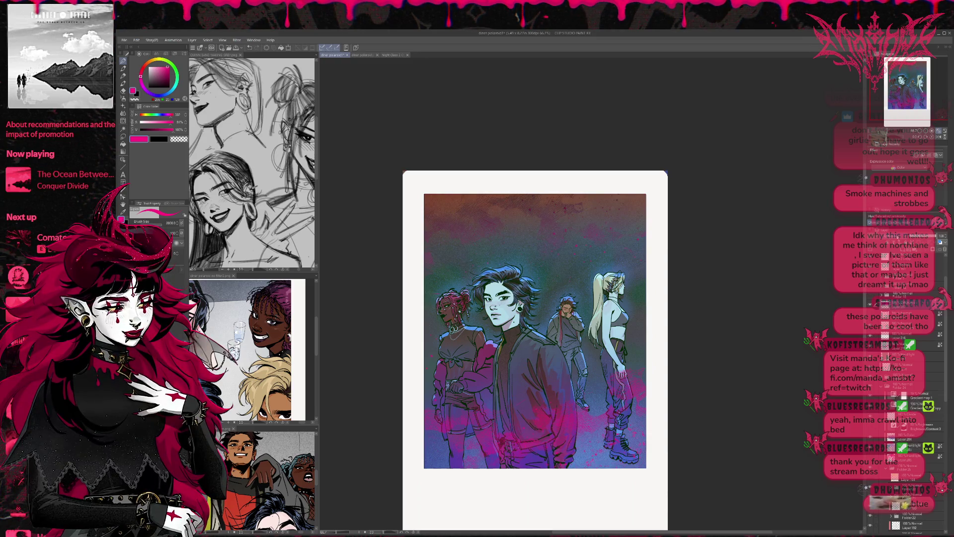
pyautogui.click(871, 305)
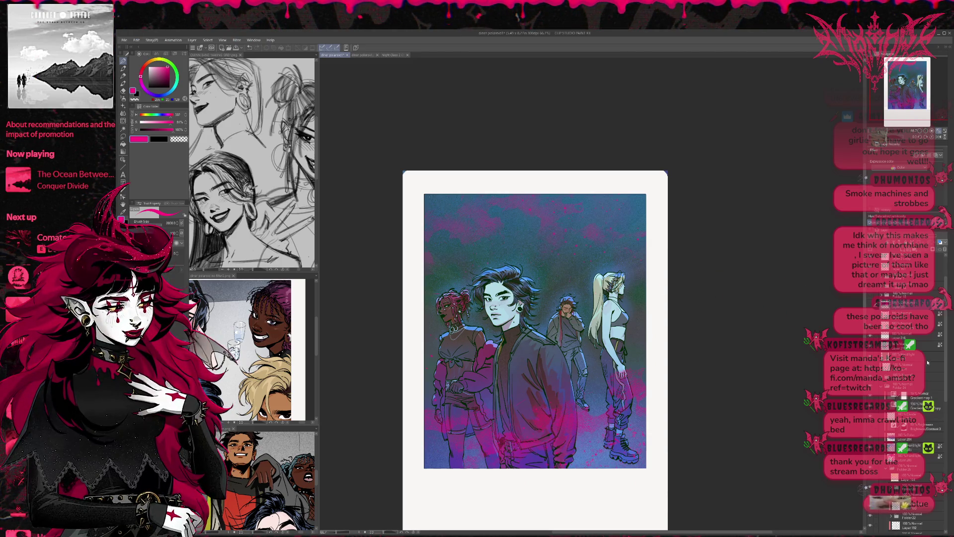
# Compare figure tints and leave the figures with a purple cast and reddish hair
pyautogui.scroll(-3, 927, 362)
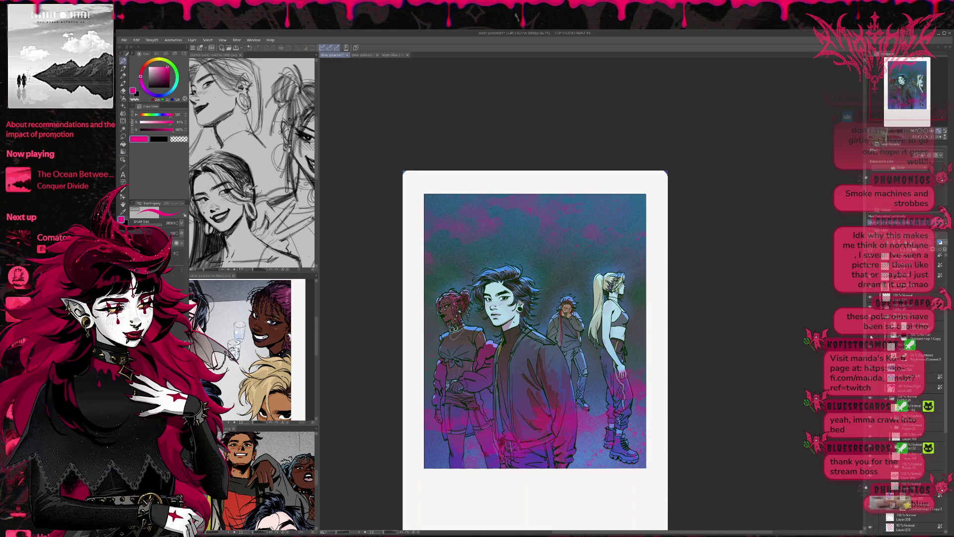
pyautogui.click(870, 337)
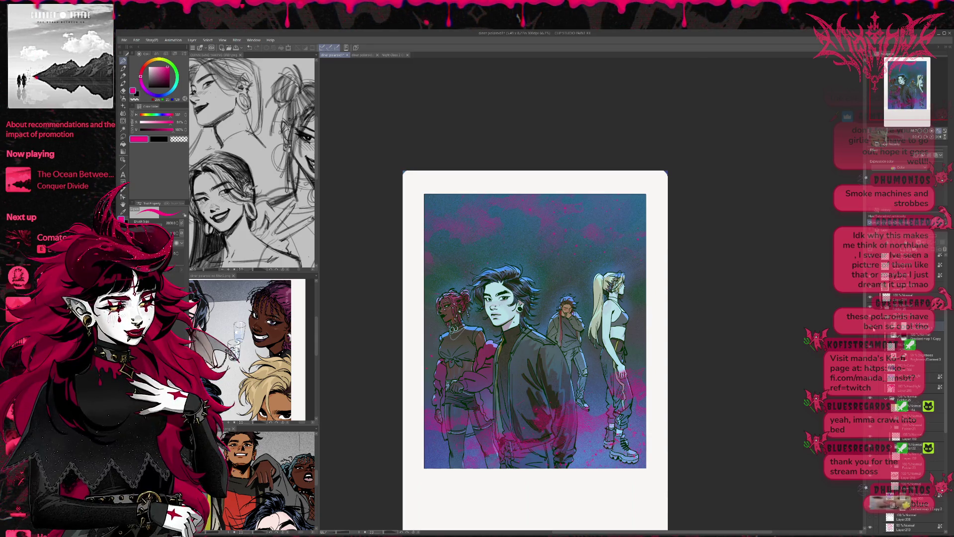
pyautogui.click(871, 337)
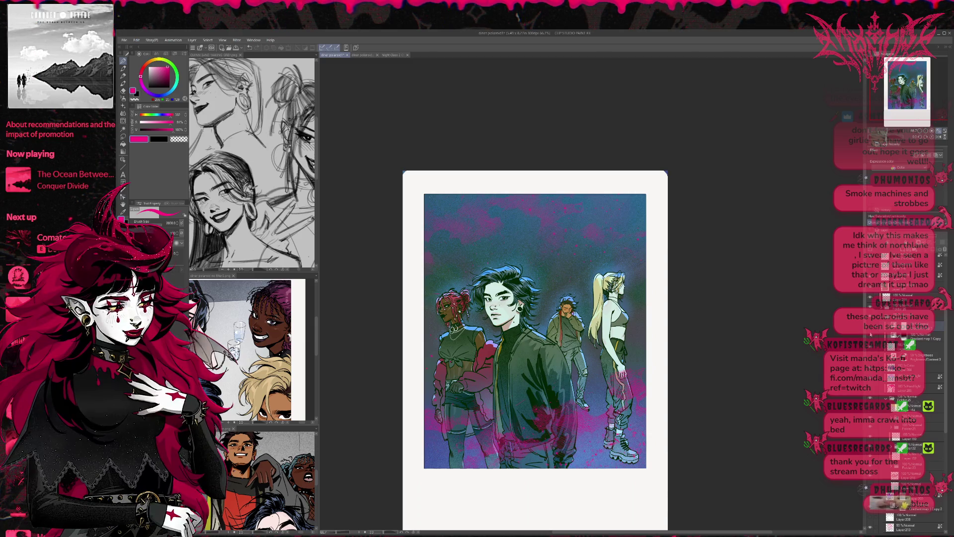
pyautogui.click(871, 336)
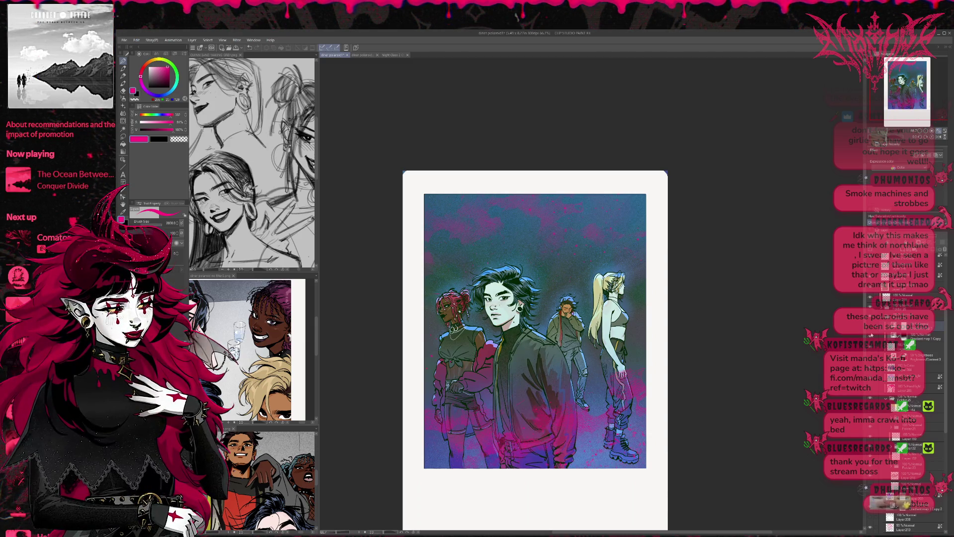
pyautogui.click(871, 335)
pyautogui.click(871, 336)
pyautogui.click(871, 336)
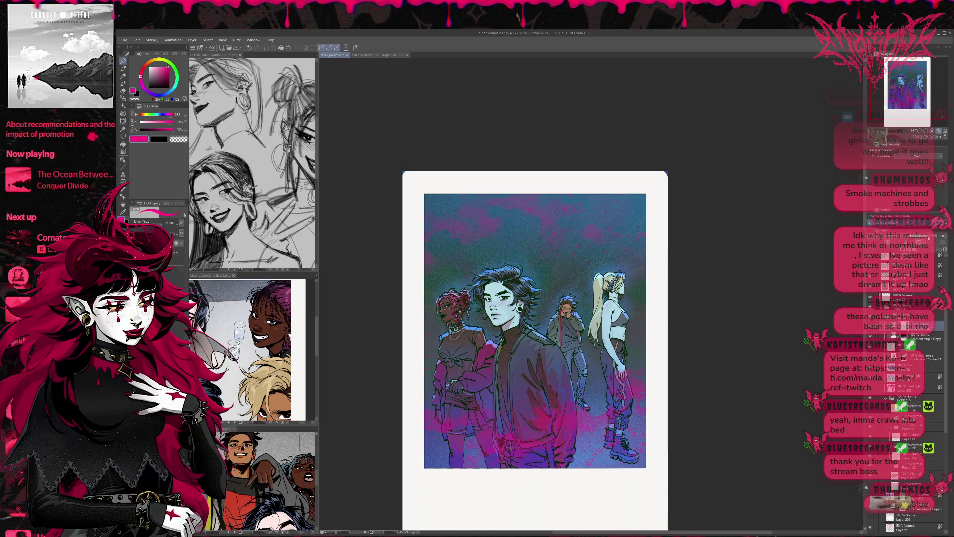
pyautogui.click(871, 336)
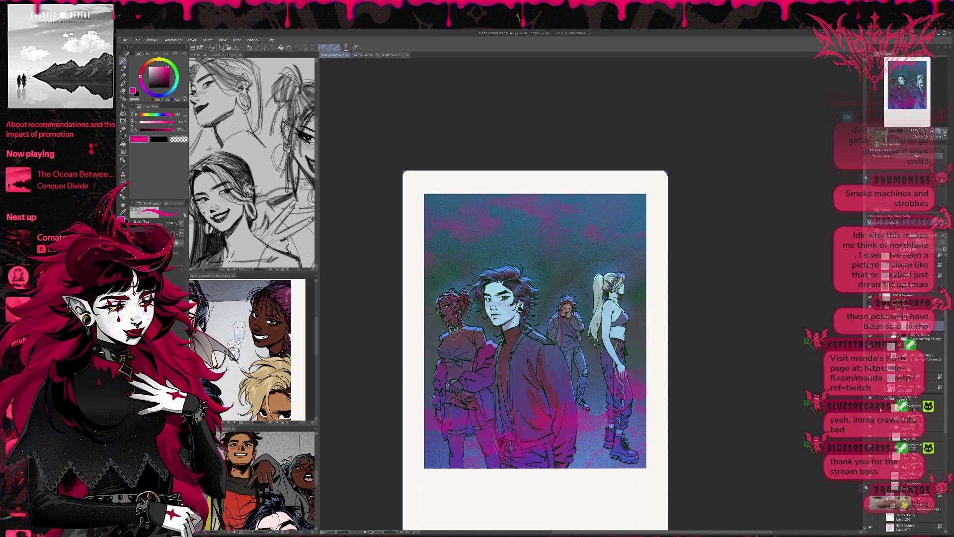
# Select the Gradient map 1 Copy 2 layer further down the list
pyautogui.scroll(-5, 882, 411)
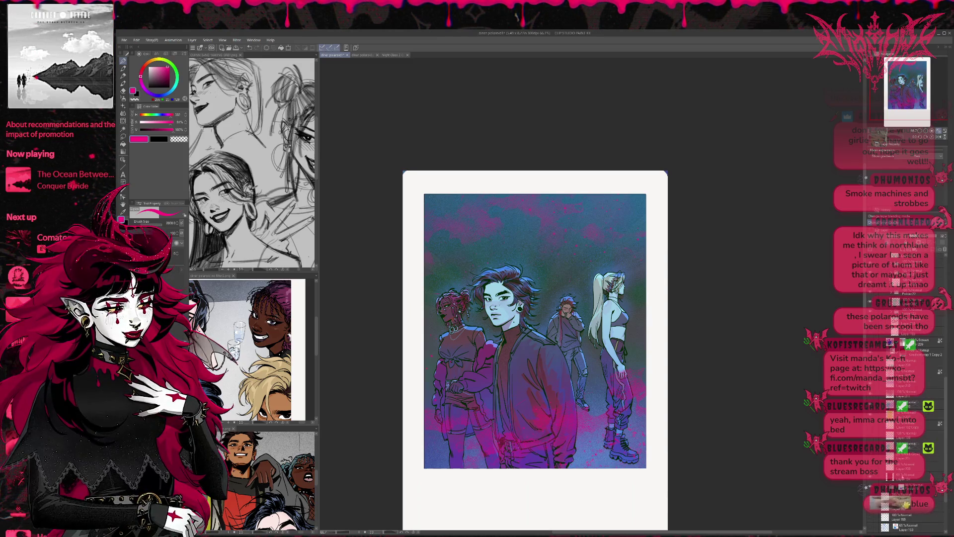
pyautogui.click(909, 413)
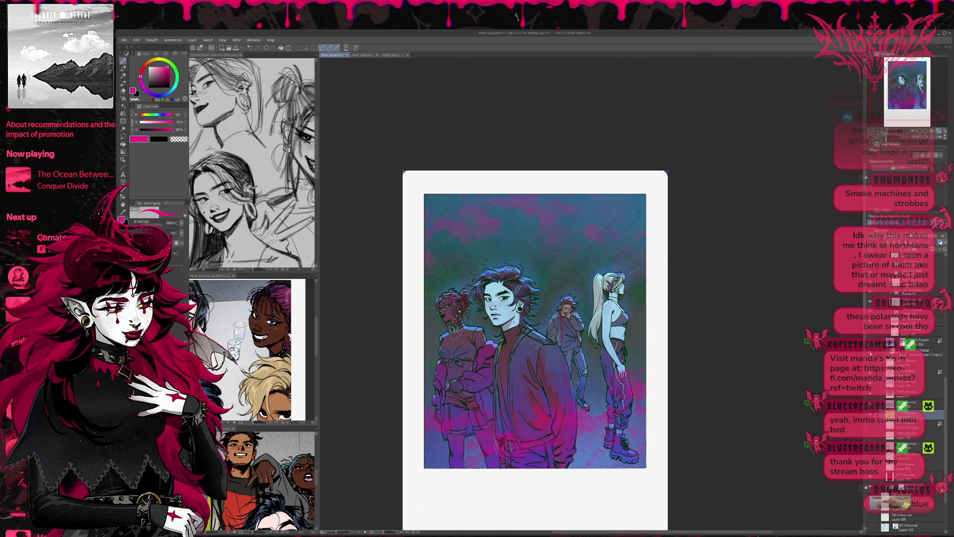
pyautogui.click(917, 346)
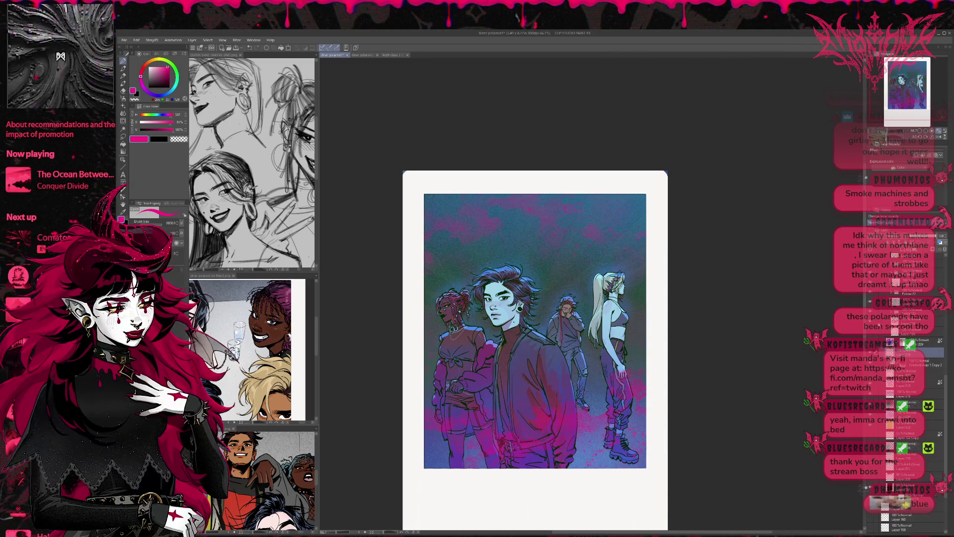
# Select and duplicate the Screen-blended backdrop glow layer
pyautogui.click(871, 343)
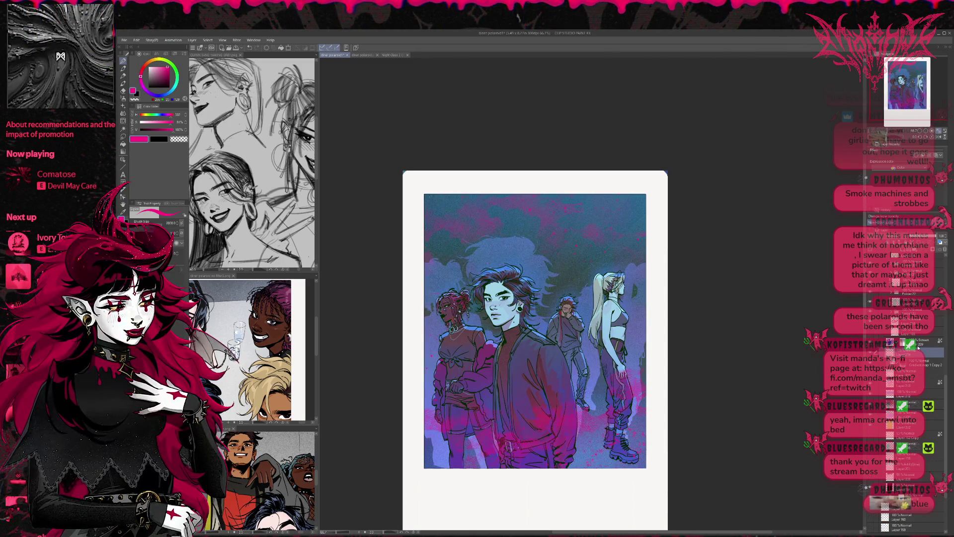
pyautogui.click(919, 342)
pyautogui.scroll(6, 895, 235)
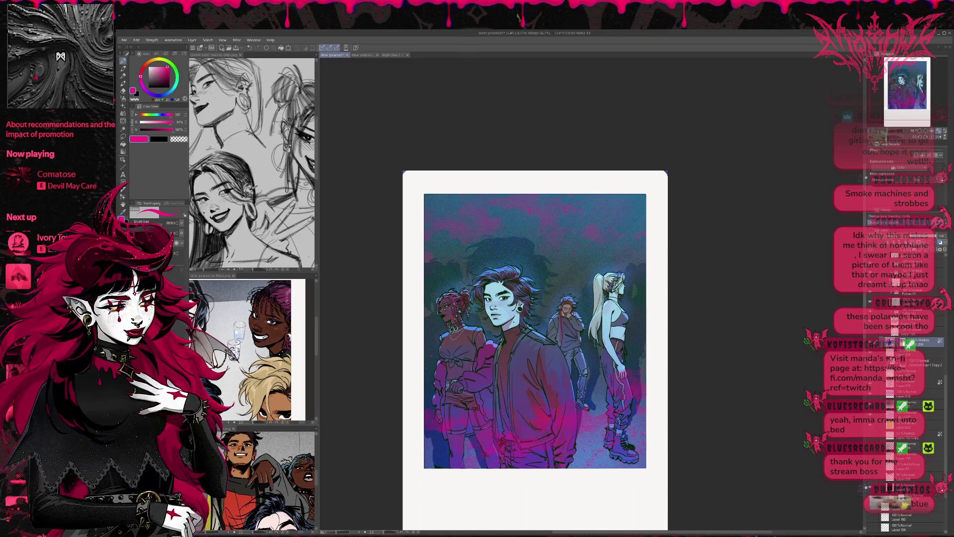
pyautogui.click(939, 242)
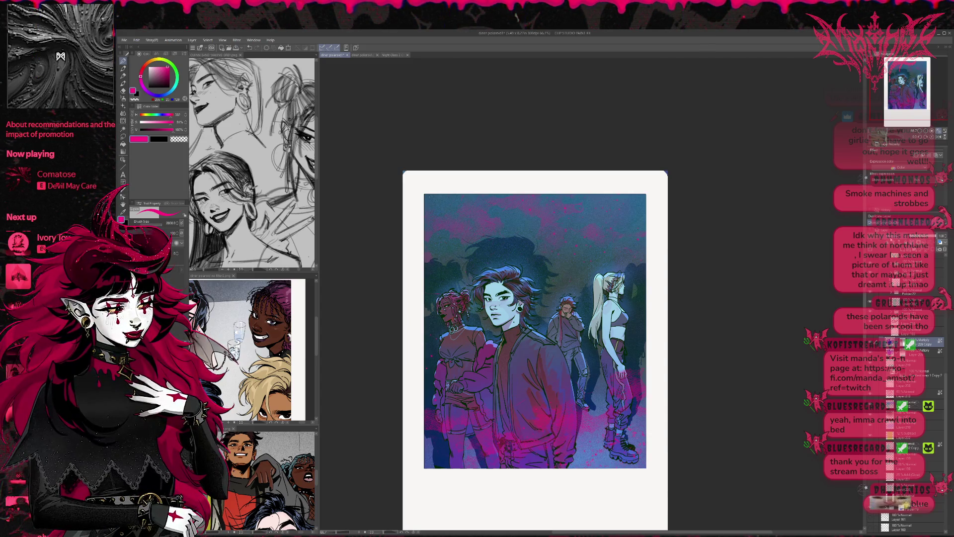
# Cycle the copy's blend mode through the list and settle on Divide
pyautogui.click(895, 236)
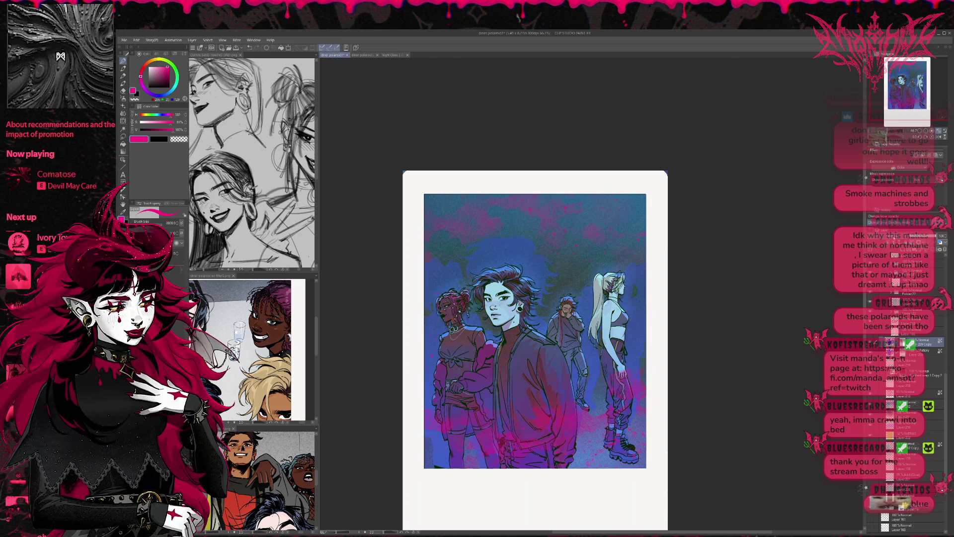
pyautogui.scroll(-1, 894, 222)
pyautogui.scroll(-1, 895, 222)
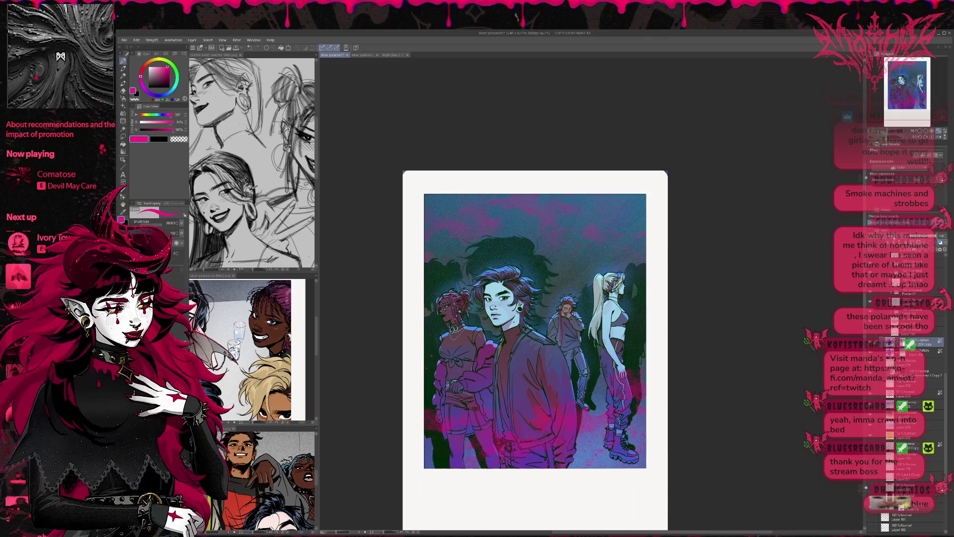
pyautogui.scroll(-3, 894, 222)
pyautogui.scroll(-1, 895, 222)
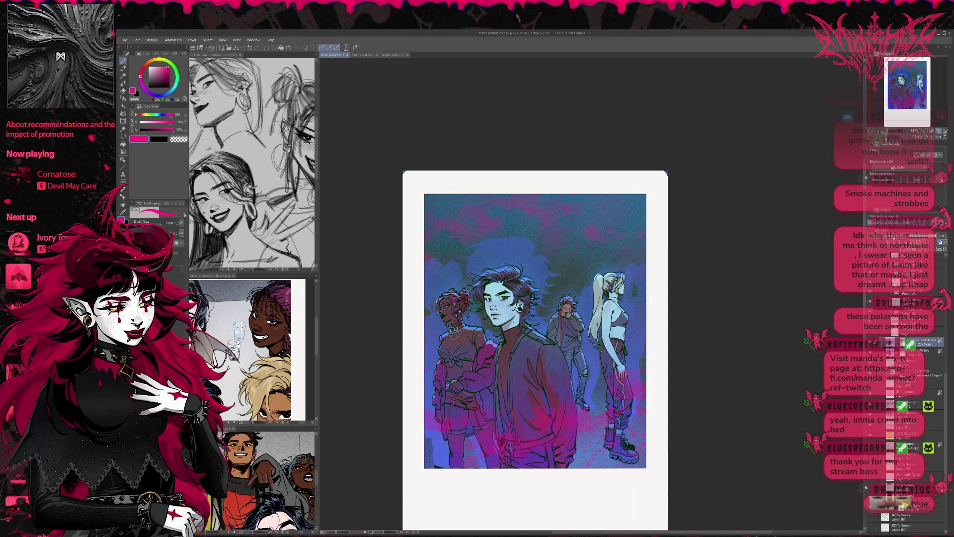
pyautogui.scroll(-1, 895, 222)
pyautogui.scroll(-1, 894, 222)
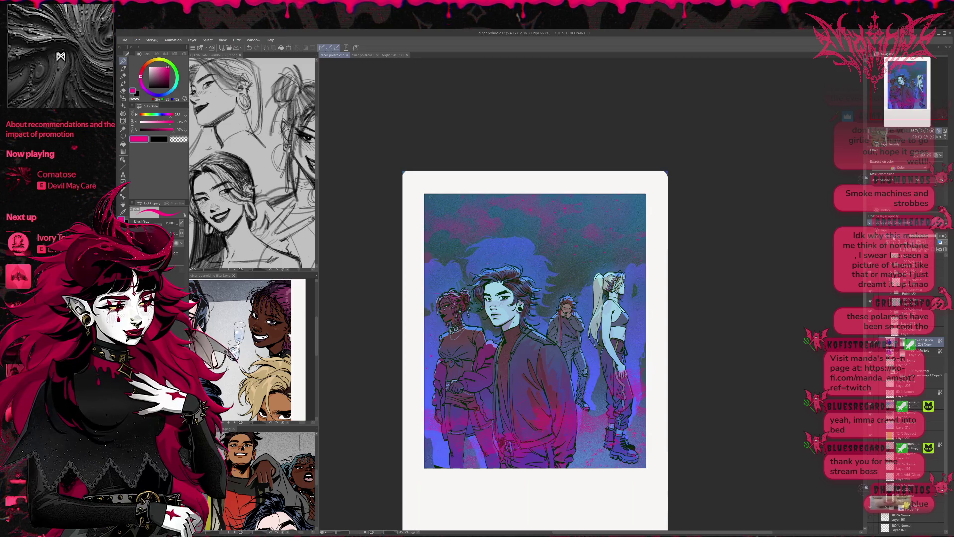
pyautogui.scroll(-1, 894, 222)
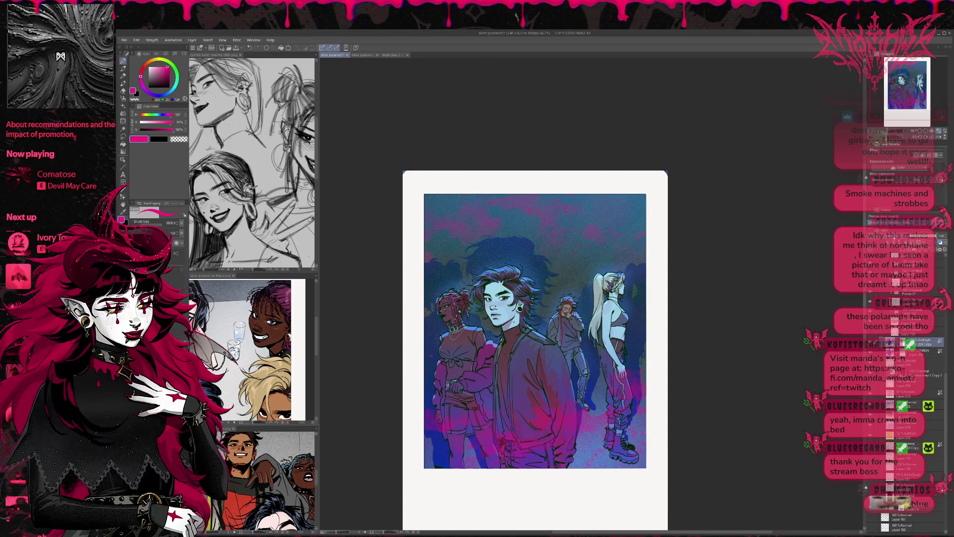
pyautogui.scroll(-1, 894, 222)
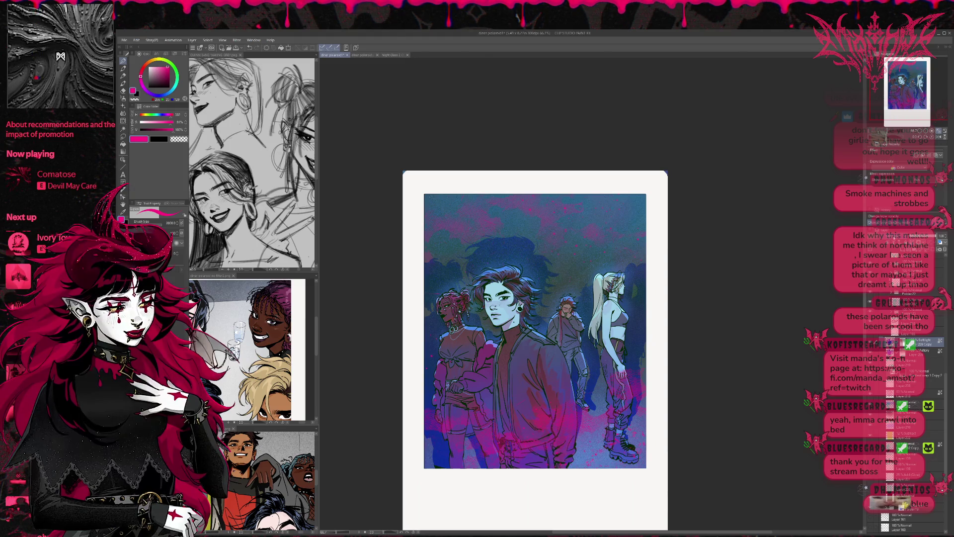
pyautogui.scroll(-1, 895, 222)
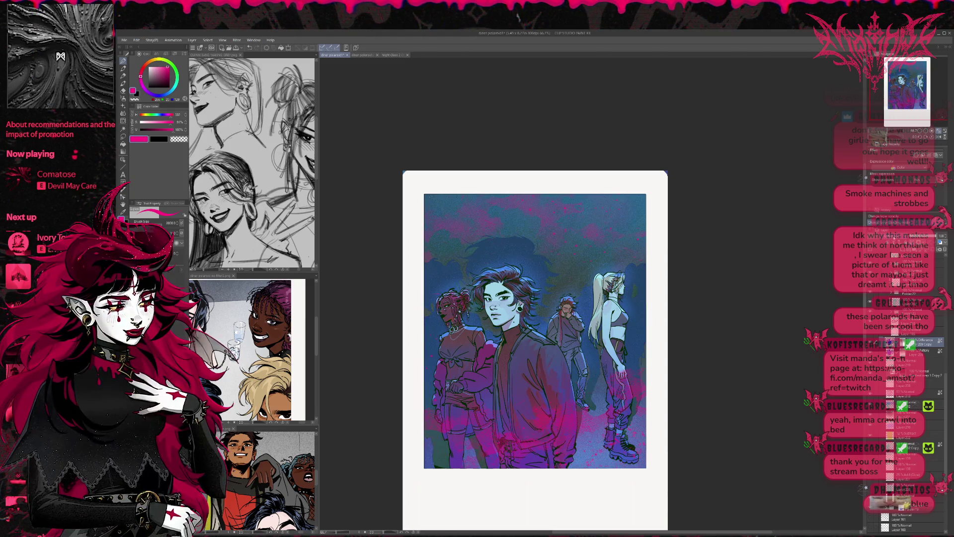
pyautogui.scroll(-1, 895, 222)
pyautogui.scroll(-1, 894, 222)
pyautogui.scroll(1, 894, 222)
pyautogui.scroll(-1, 894, 223)
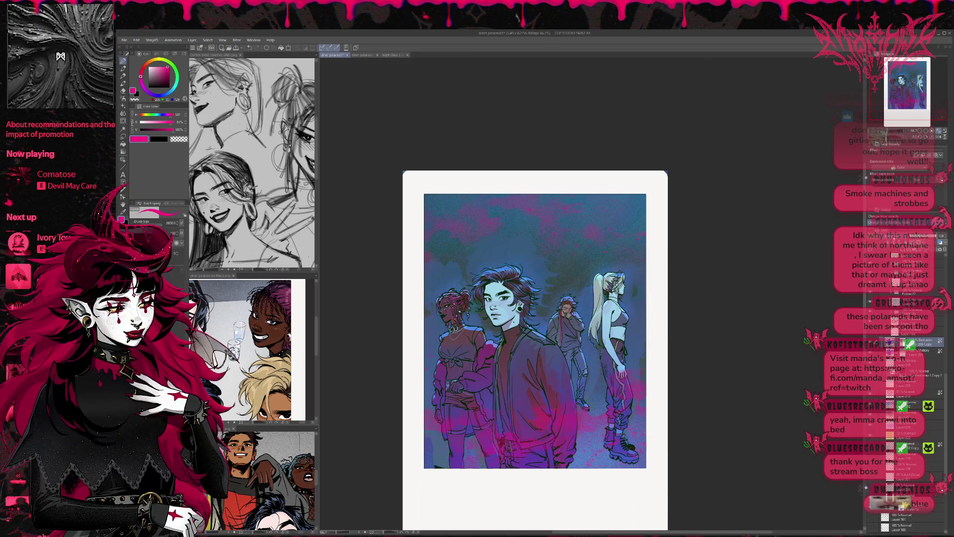
pyautogui.scroll(-1, 895, 222)
pyautogui.scroll(-1, 895, 223)
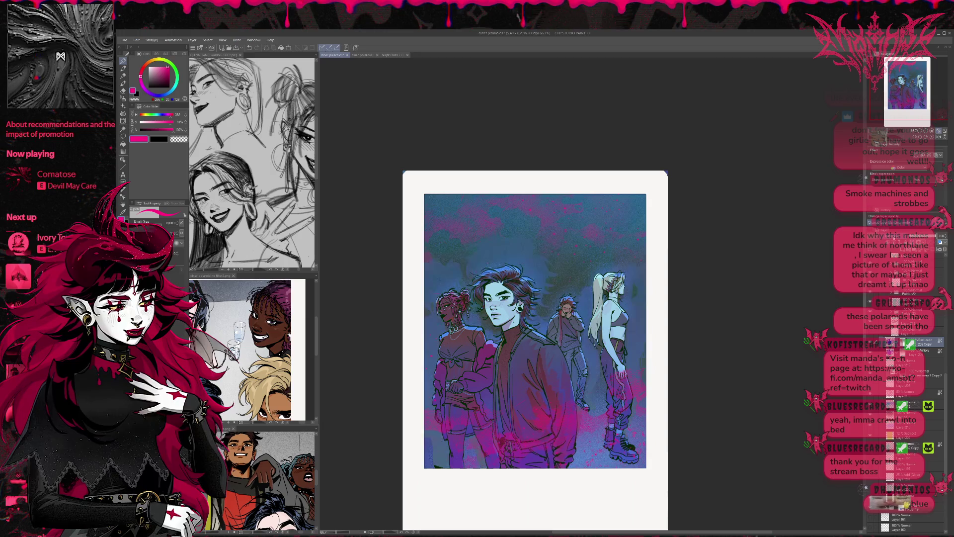
pyautogui.scroll(-1, 895, 222)
pyautogui.scroll(-1, 894, 222)
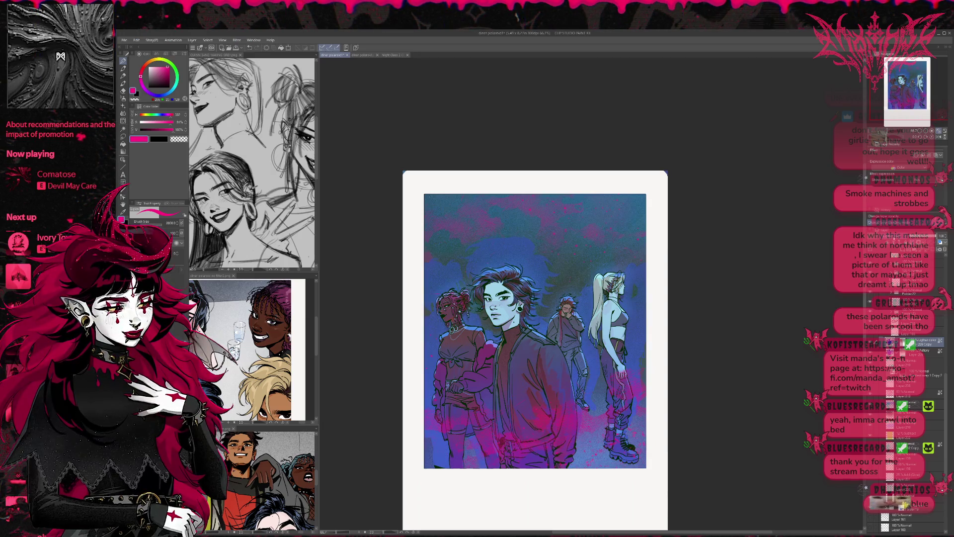
pyautogui.scroll(-1, 894, 223)
pyautogui.scroll(1, 894, 222)
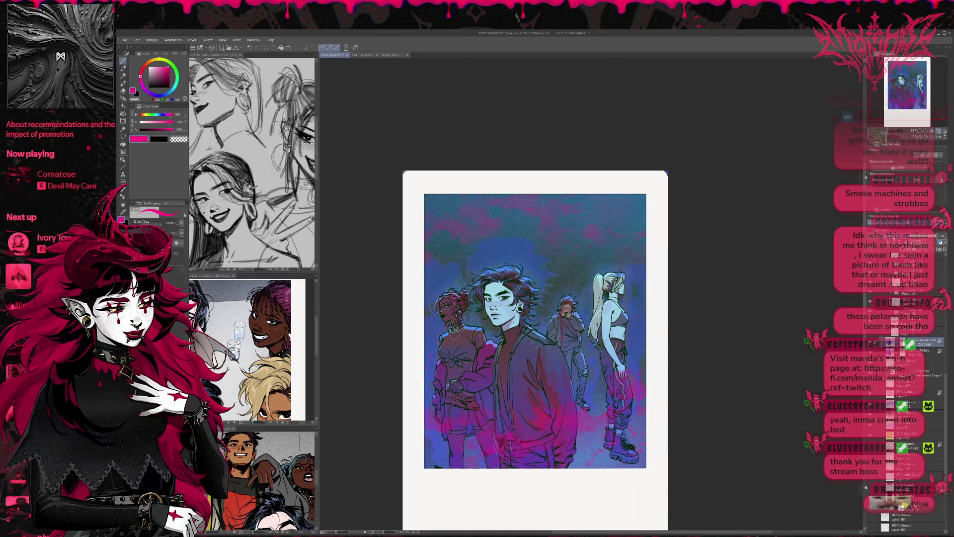
pyautogui.scroll(-1, 895, 222)
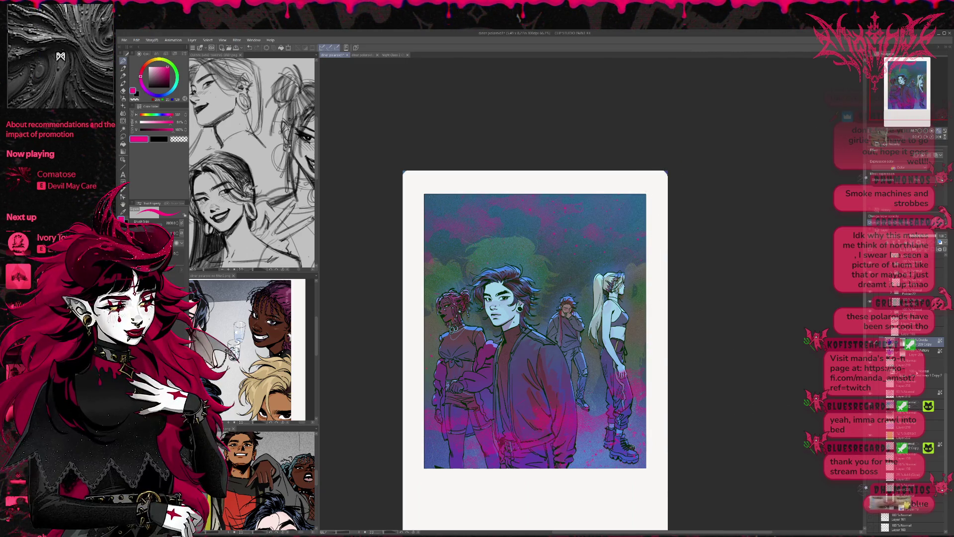
# On a new layer, airbrush the sky dark in black and blend the glow behind the heads
pyautogui.hotkey('ctrl', 'shift', 'n')
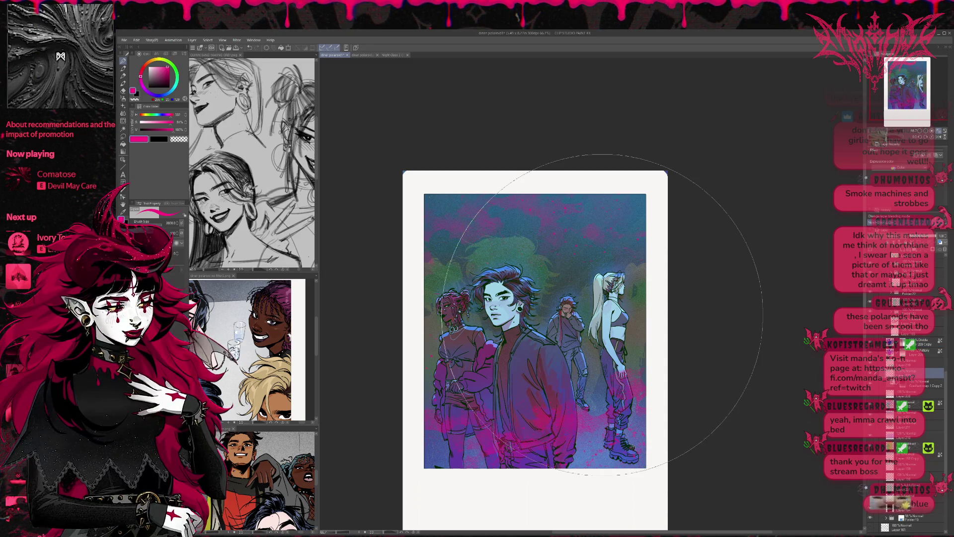
pyautogui.click(169, 88)
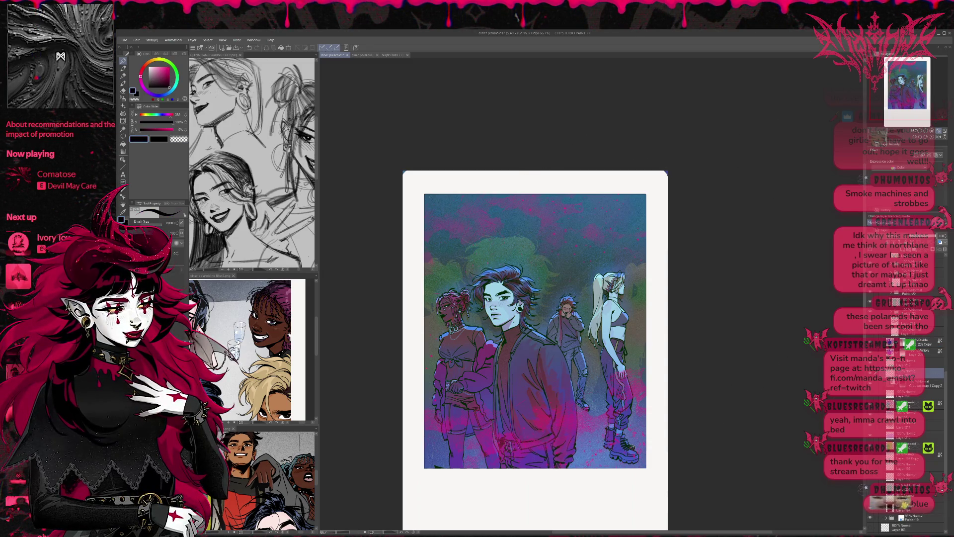
pyautogui.moveTo(454, 182); pyautogui.dragTo(424, 236)
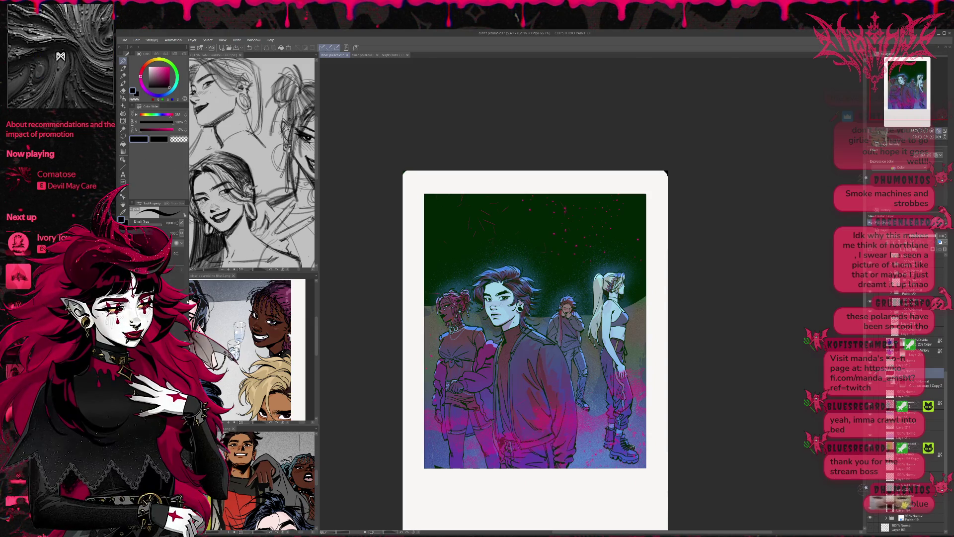
pyautogui.click(123, 113)
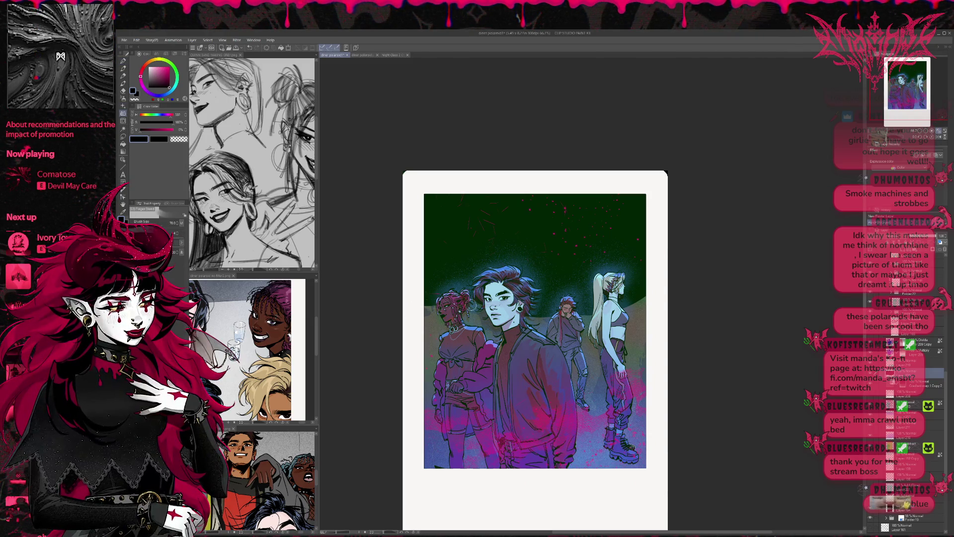
pyautogui.moveTo(666, 298)
pyautogui.mouseDown()
pyautogui.moveTo(447, 303)
pyautogui.moveTo(641, 249)
pyautogui.moveTo(386, 247)
pyautogui.moveTo(416, 352)
pyautogui.mouseUp()
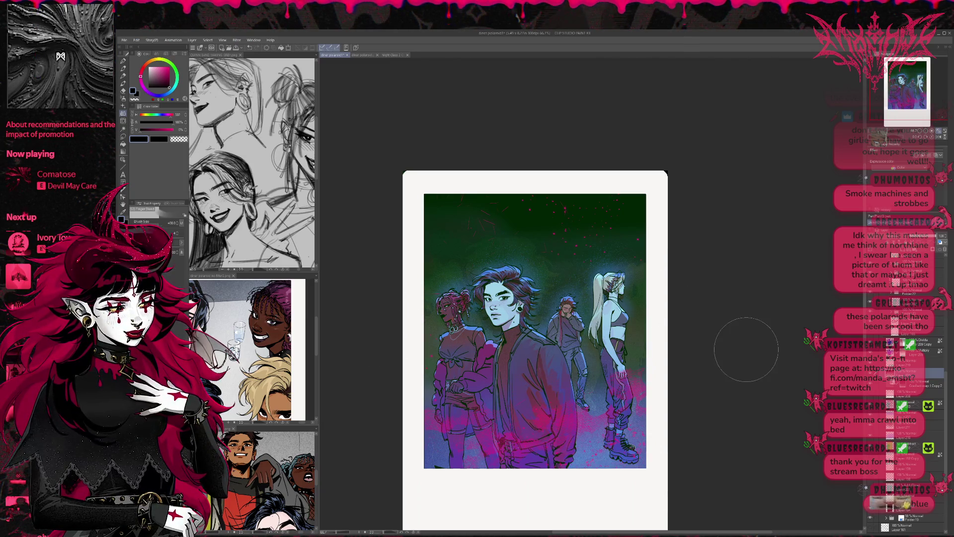
# Compare the pink-green cloud backdrop, move its layer higher, and keep the dark green starry sky
pyautogui.click(873, 375)
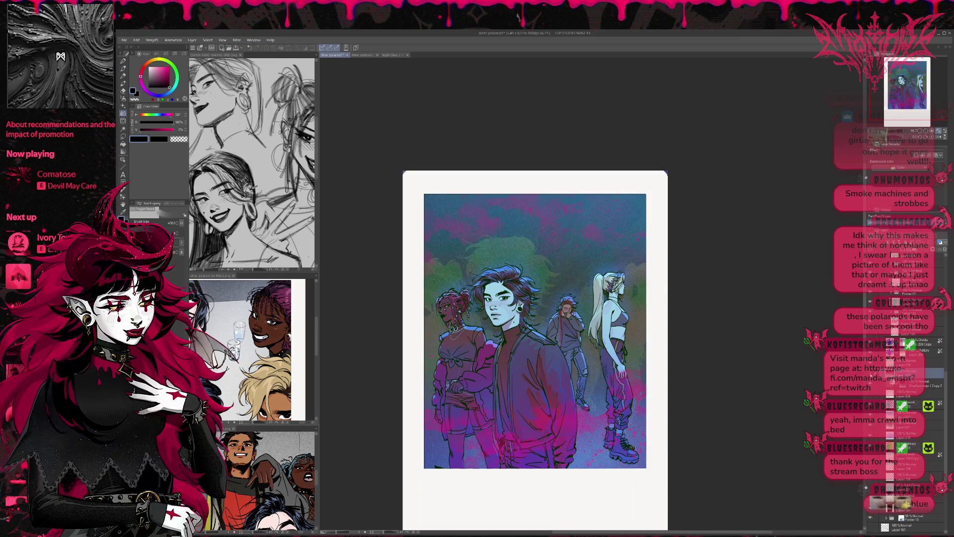
pyautogui.click(873, 376)
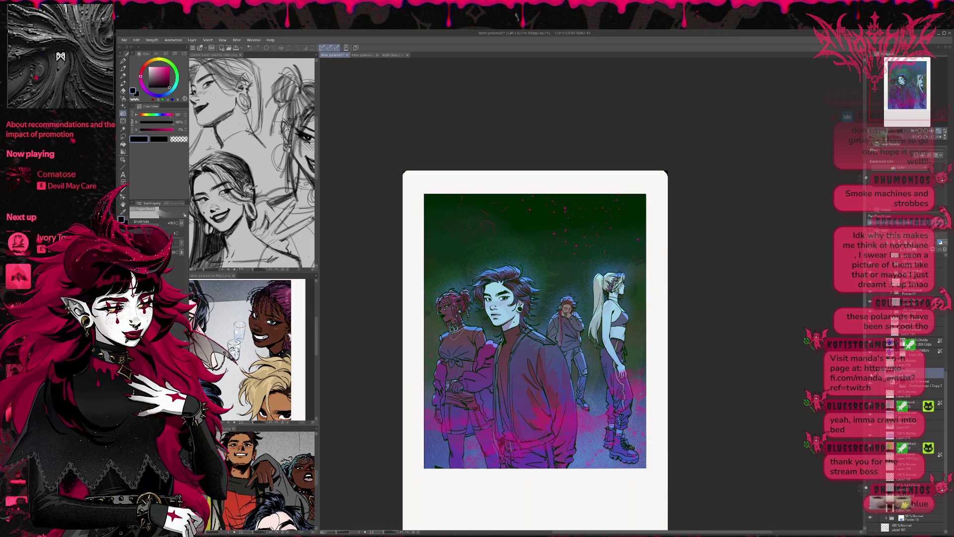
pyautogui.click(873, 375)
pyautogui.click(873, 375)
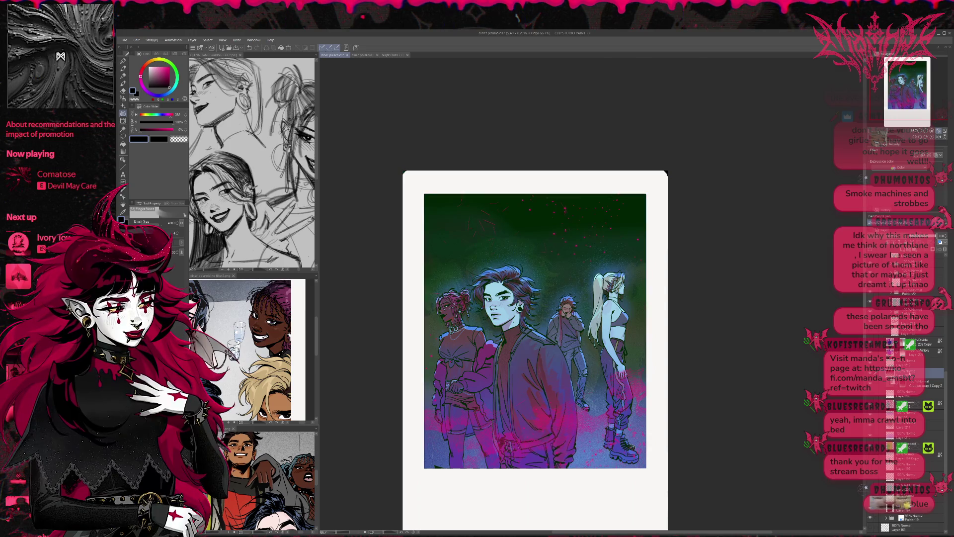
pyautogui.click(913, 436)
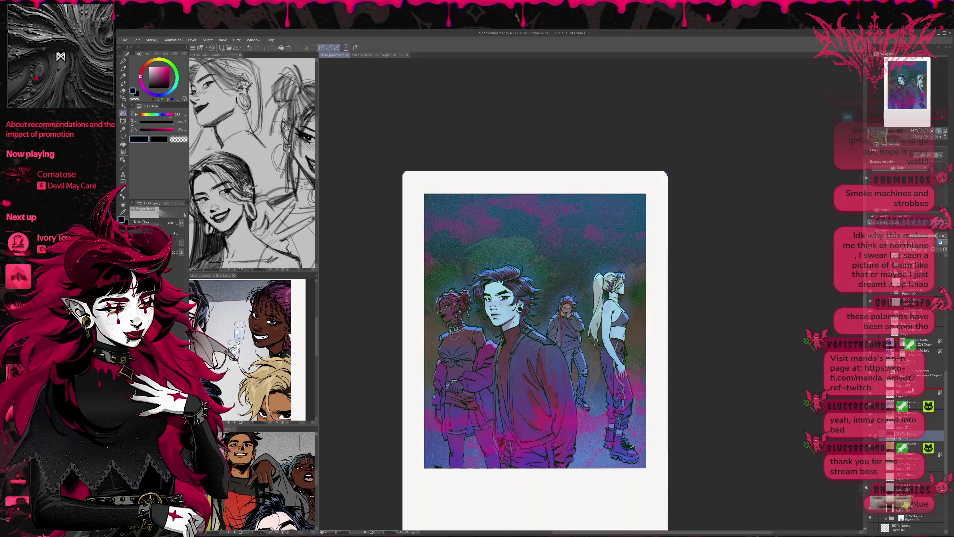
pyautogui.moveTo(913, 436); pyautogui.dragTo(912, 392)
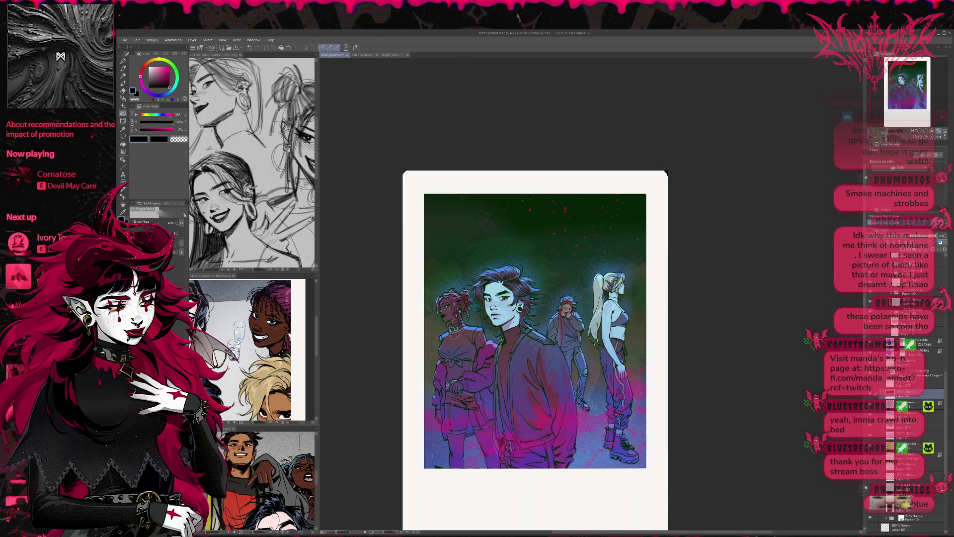
pyautogui.click(917, 236)
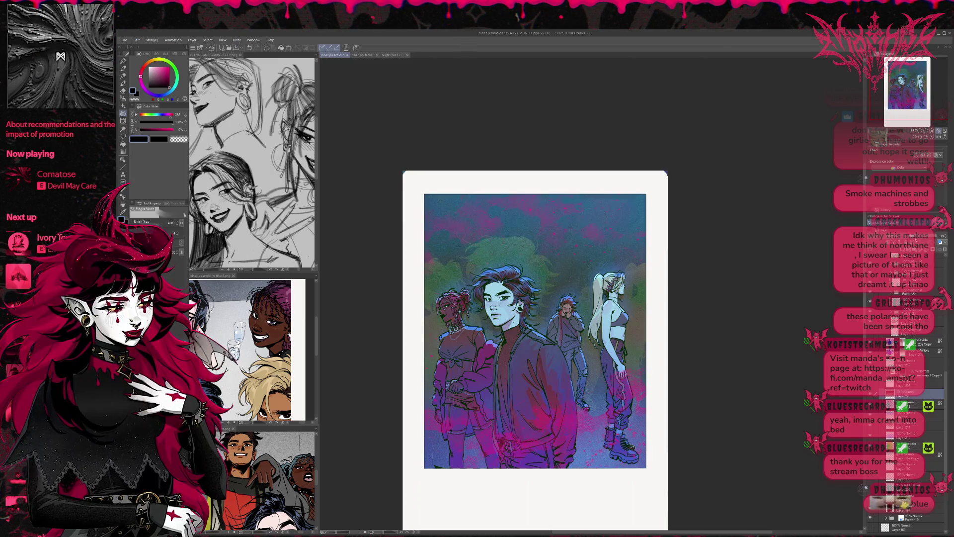
pyautogui.click(922, 239)
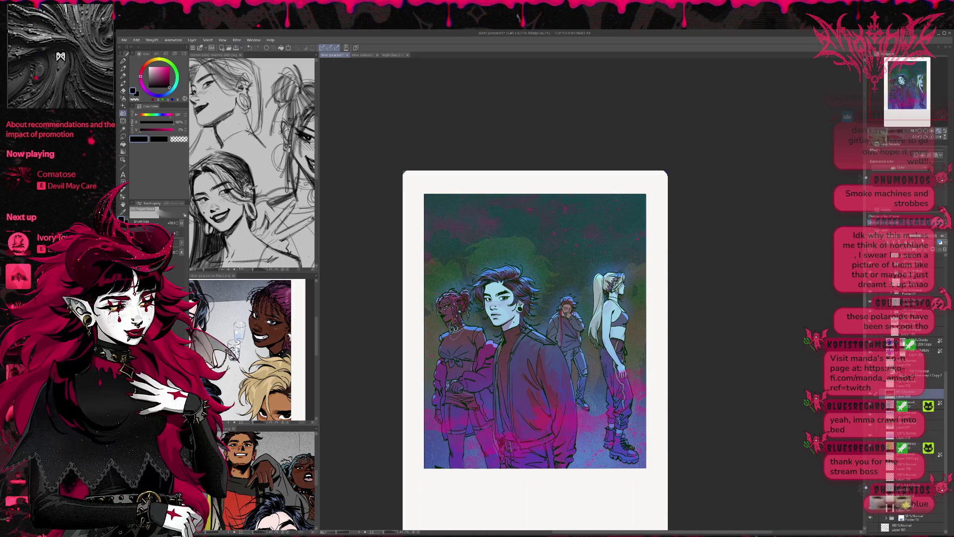
pyautogui.scroll(-5, 917, 345)
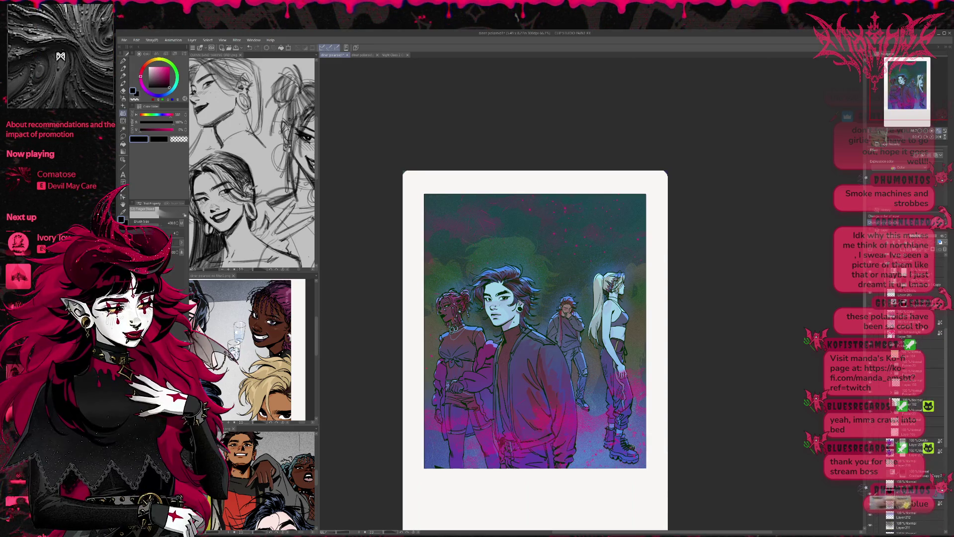
# Flip the canvas view horizontally in the Navigator and pan the polaroid back to centre
pyautogui.click(937, 137)
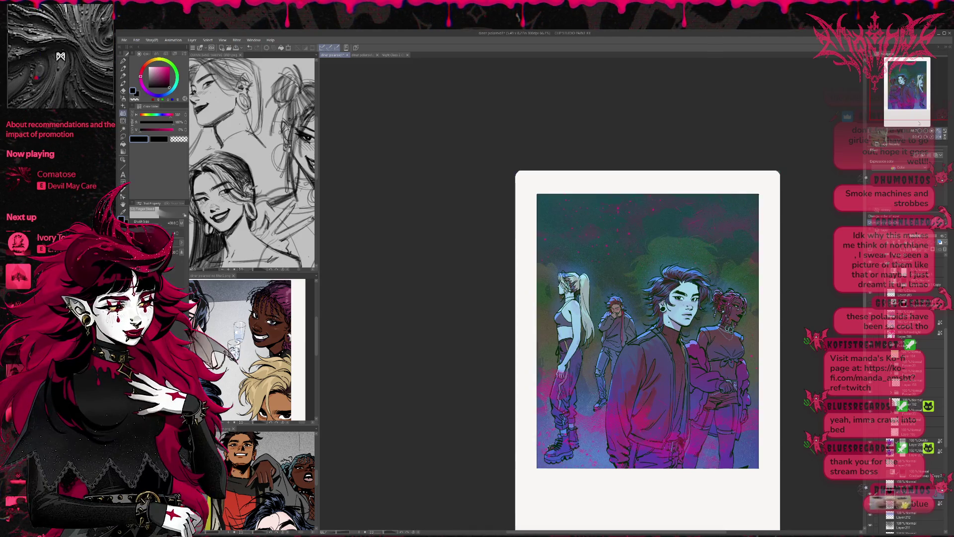
pyautogui.moveTo(919, 124); pyautogui.dragTo(806, 238)
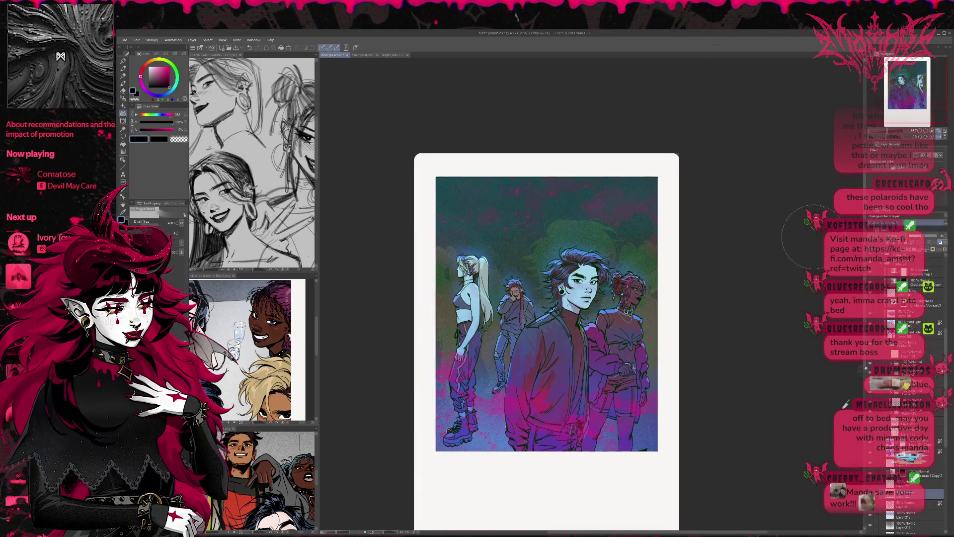
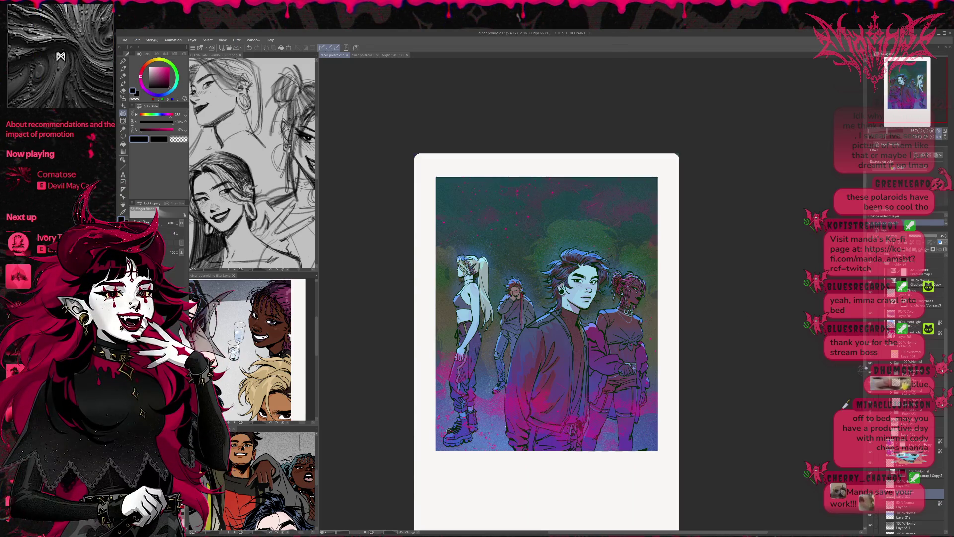
# Turn on the cyan glow layer over the lower artwork and fade it to about 26 opacity
pyautogui.scroll(-2, 904, 398)
pyautogui.click(870, 457)
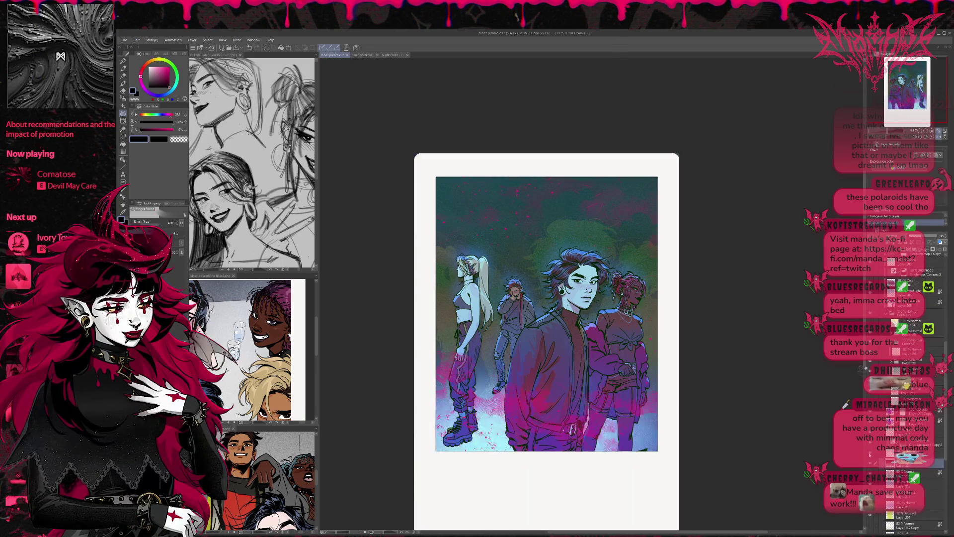
pyautogui.click(870, 456)
pyautogui.click(870, 456)
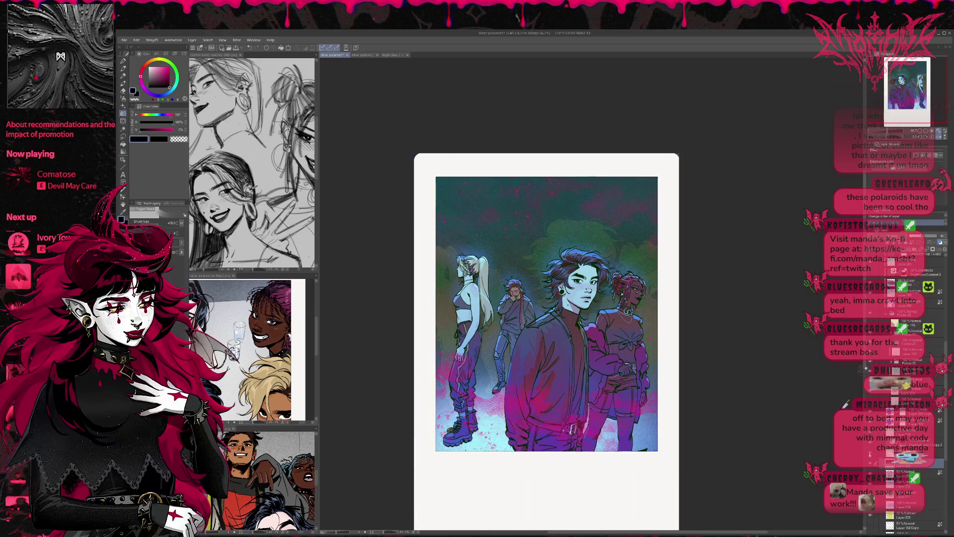
pyautogui.click(894, 454)
pyautogui.moveTo(937, 235)
pyautogui.mouseDown()
pyautogui.moveTo(916, 237)
pyautogui.moveTo(923, 239)
pyautogui.mouseUp()
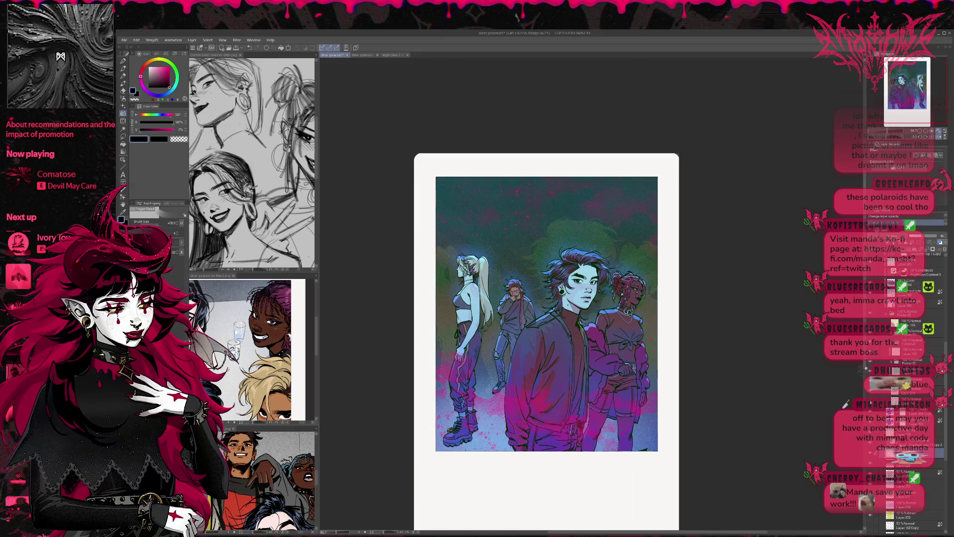
# Show the magenta cloud texture at about 45 opacity, then compare with a lower layer toggled
pyautogui.click(914, 462)
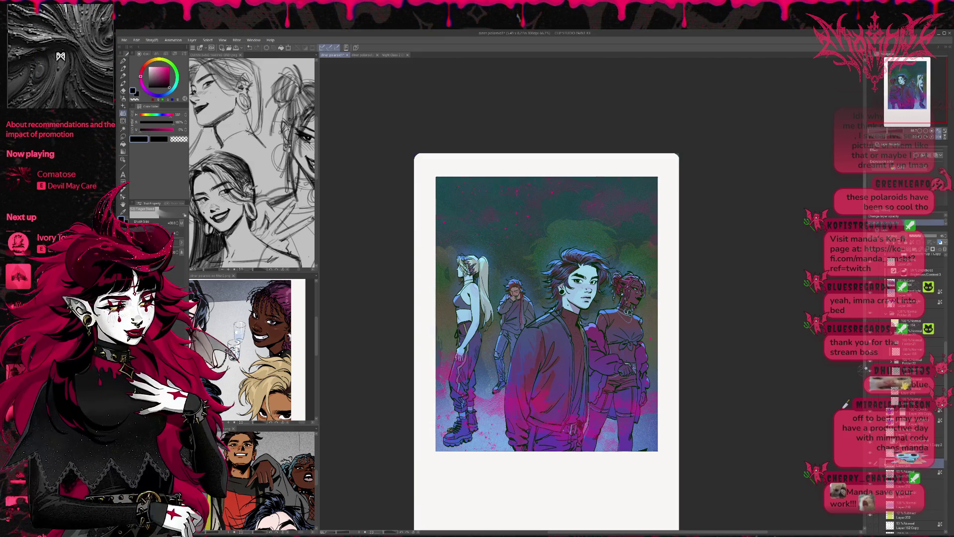
pyautogui.click(871, 463)
pyautogui.click(924, 235)
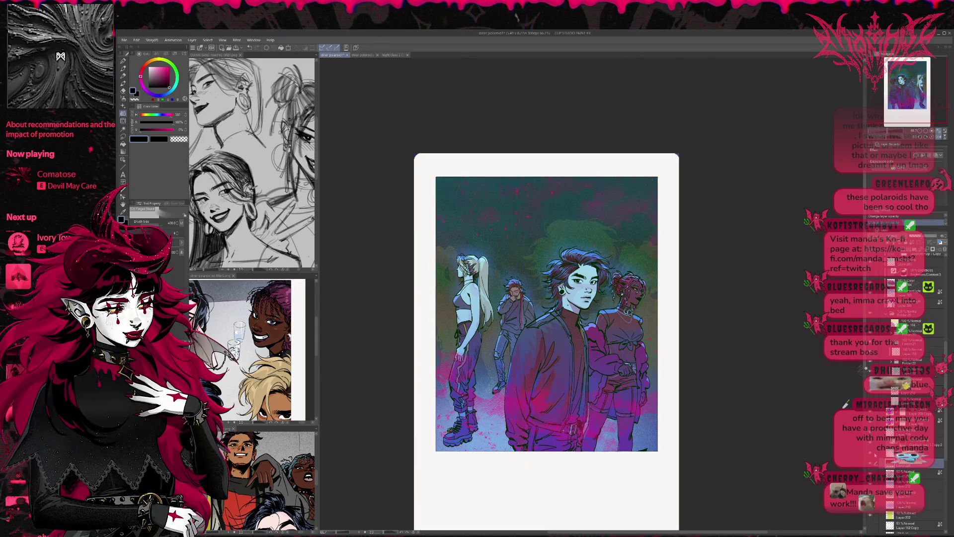
pyautogui.click(872, 454)
pyautogui.click(874, 453)
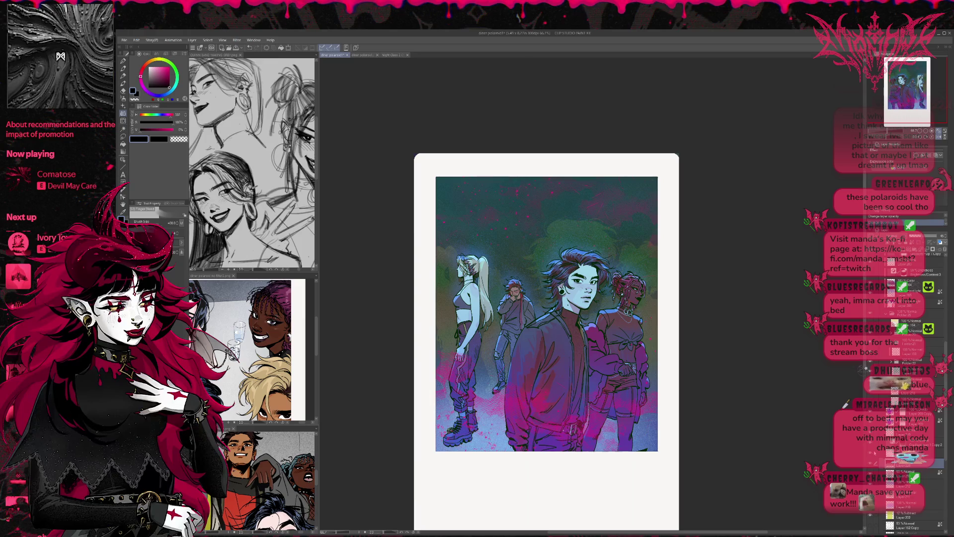
pyautogui.click(874, 453)
pyautogui.click(889, 462)
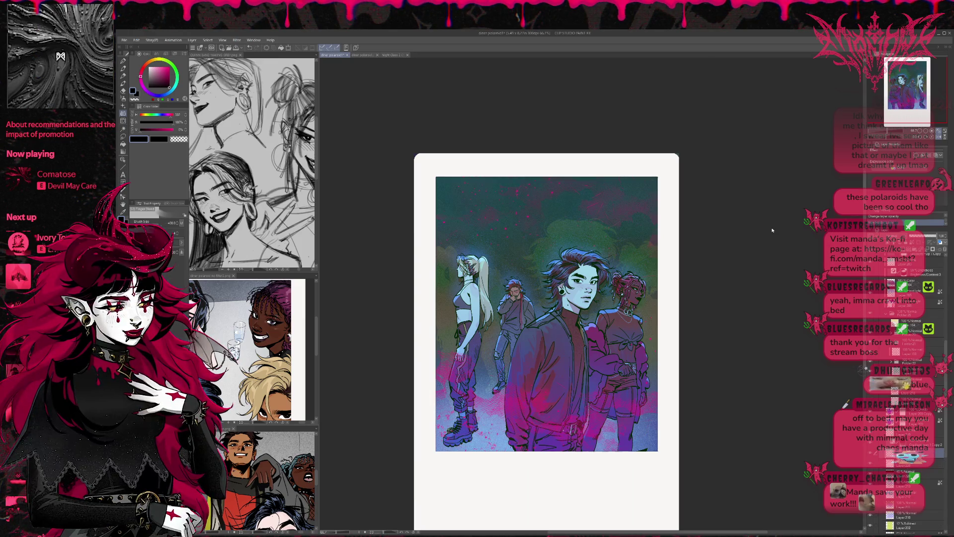
# On a new raster layer, airbrush a soft white glow behind the figures
pyautogui.hotkey('ctrl', 'shift', 'n')
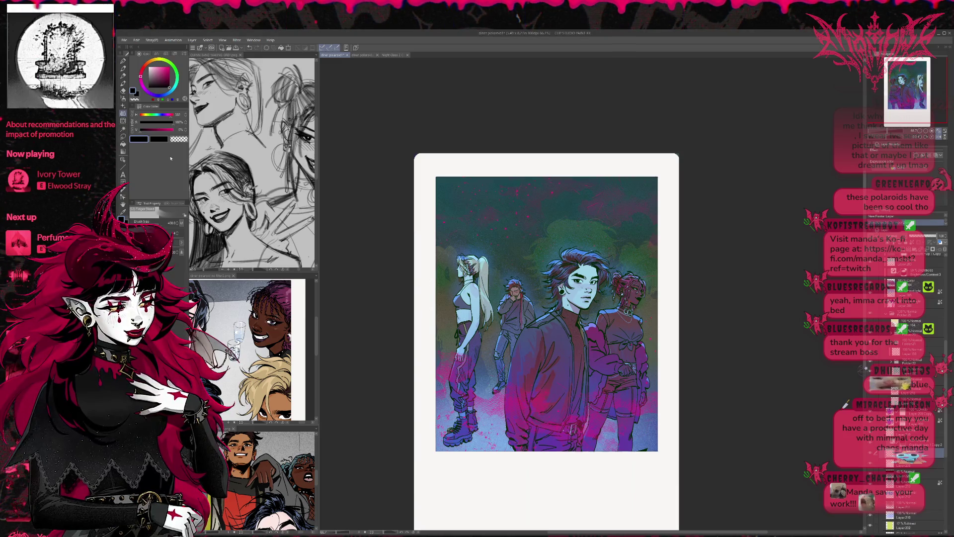
pyautogui.click(123, 98)
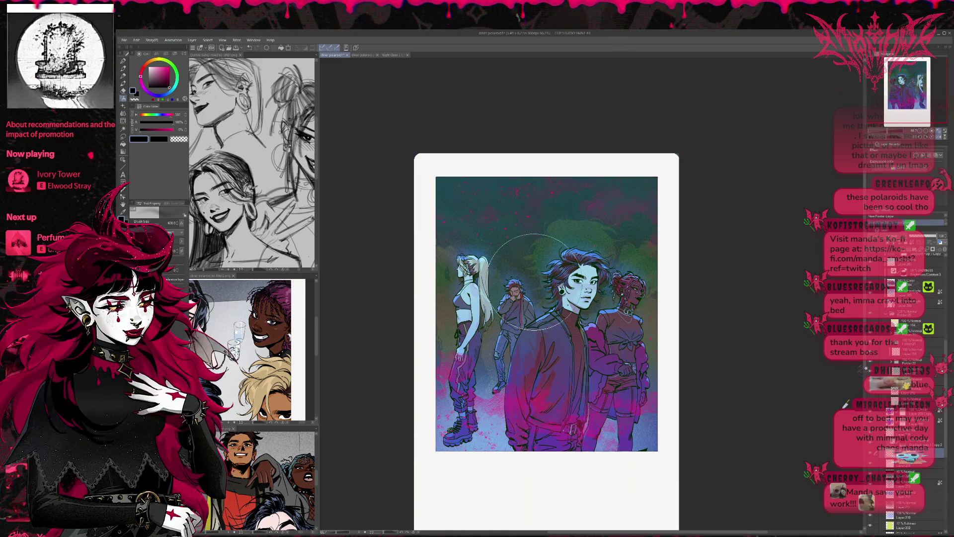
pyautogui.moveTo(443, 271); pyautogui.dragTo(544, 231)
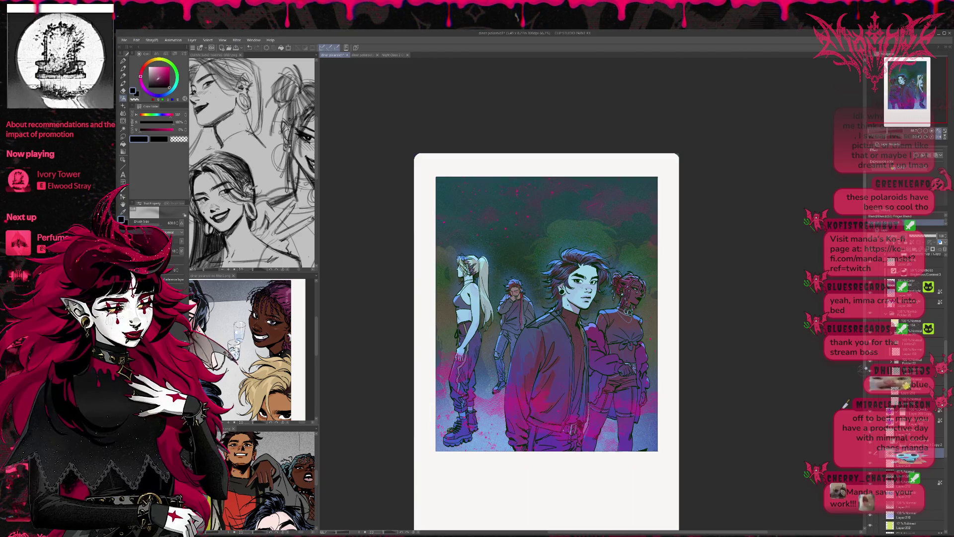
pyautogui.press('x')
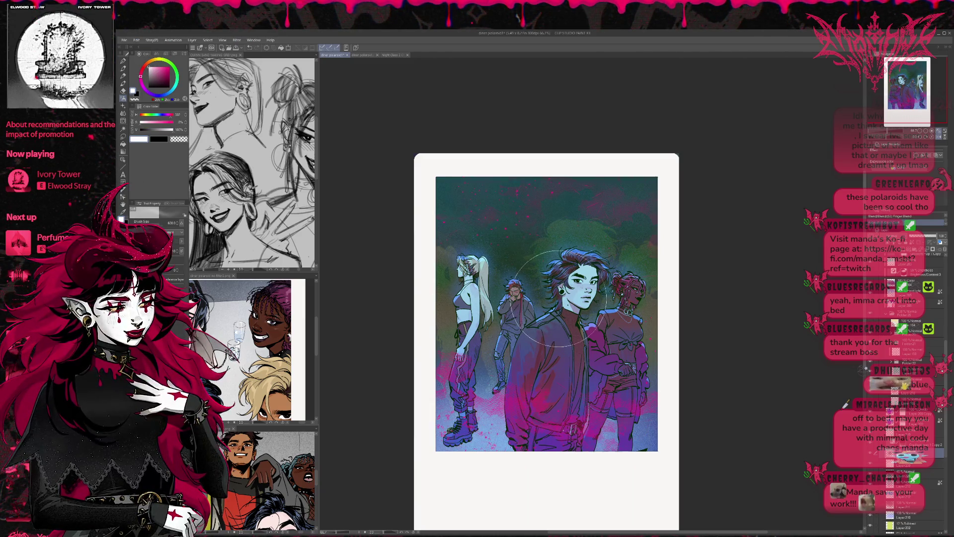
pyautogui.moveTo(447, 287)
pyautogui.mouseDown()
pyautogui.moveTo(577, 313)
pyautogui.moveTo(452, 313)
pyautogui.moveTo(594, 334)
pyautogui.moveTo(657, 258)
pyautogui.moveTo(366, 229)
pyautogui.mouseUp()
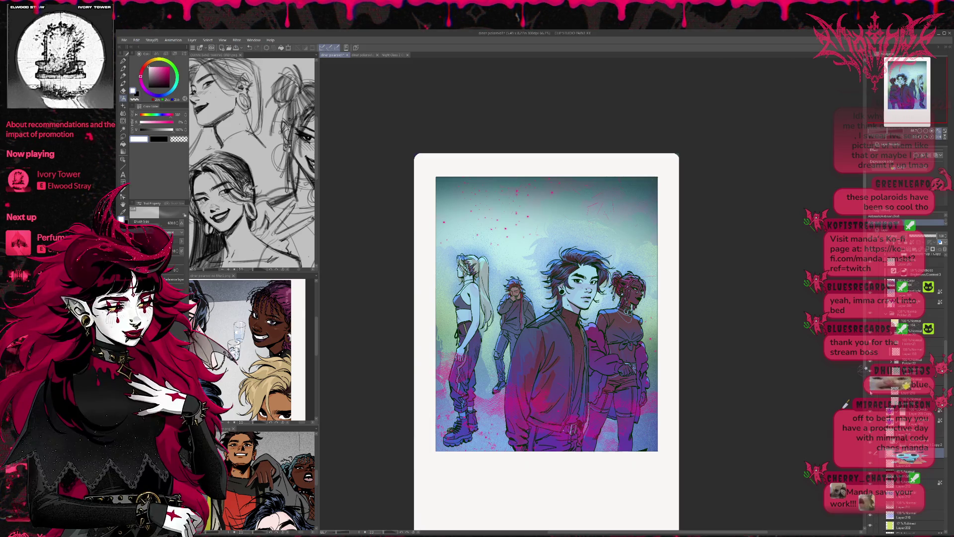
# Brighten the glow behind the characters' heads and compare it using undo and redo
pyautogui.click(549, 281)
pyautogui.hotkey('ctrl', 'z')
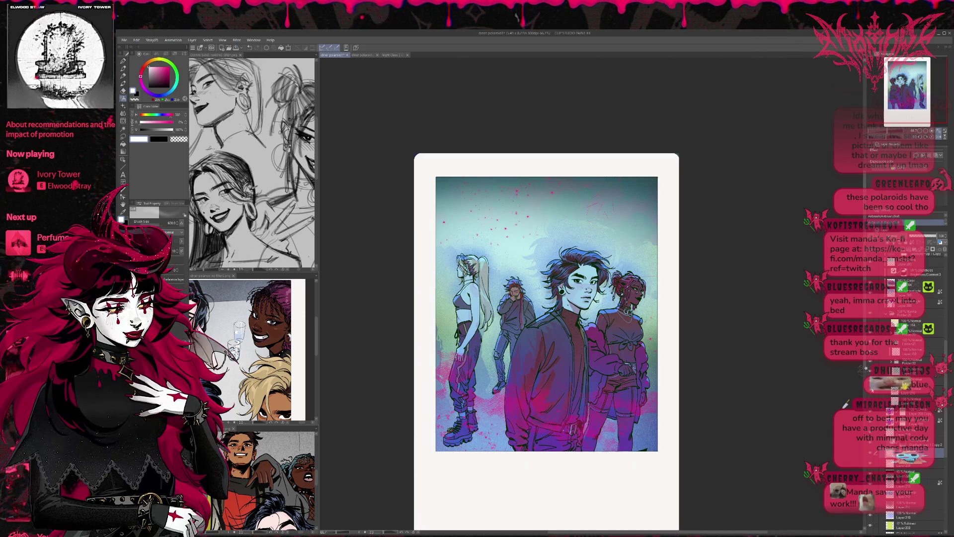
pyautogui.hotkey('ctrl', 'y')
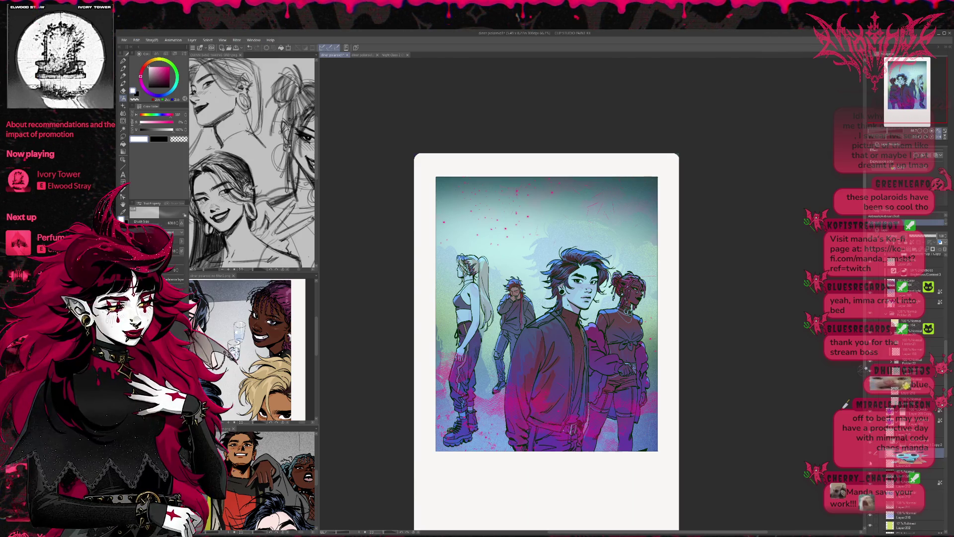
pyautogui.hotkey('ctrl', 'z')
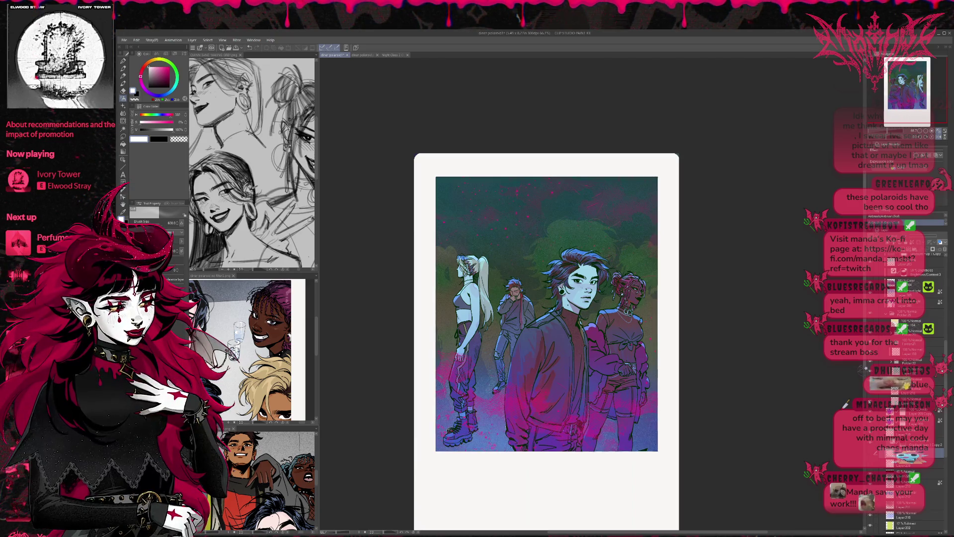
pyautogui.hotkey('ctrl', 'y')
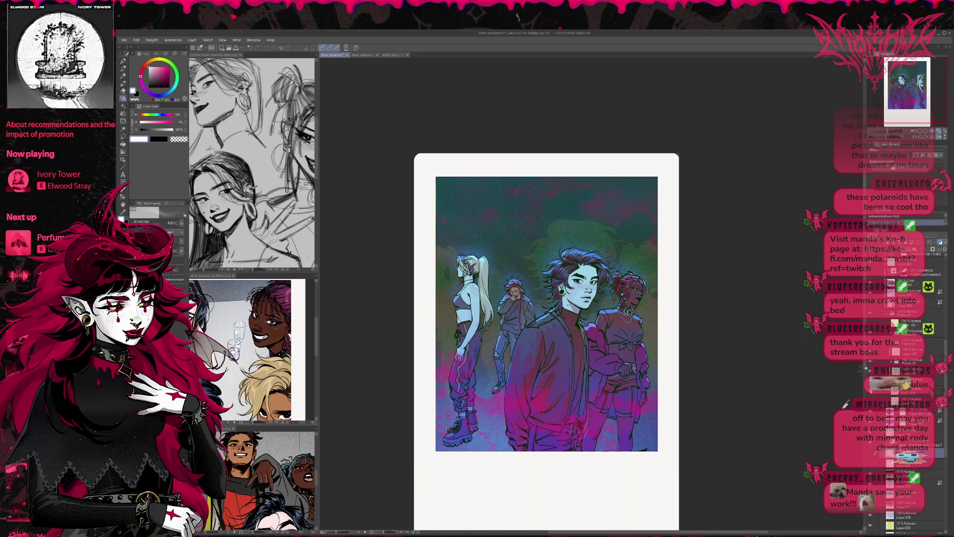
# Show the green haze and light rays behind the figures and the pink splatter below
pyautogui.click(912, 390)
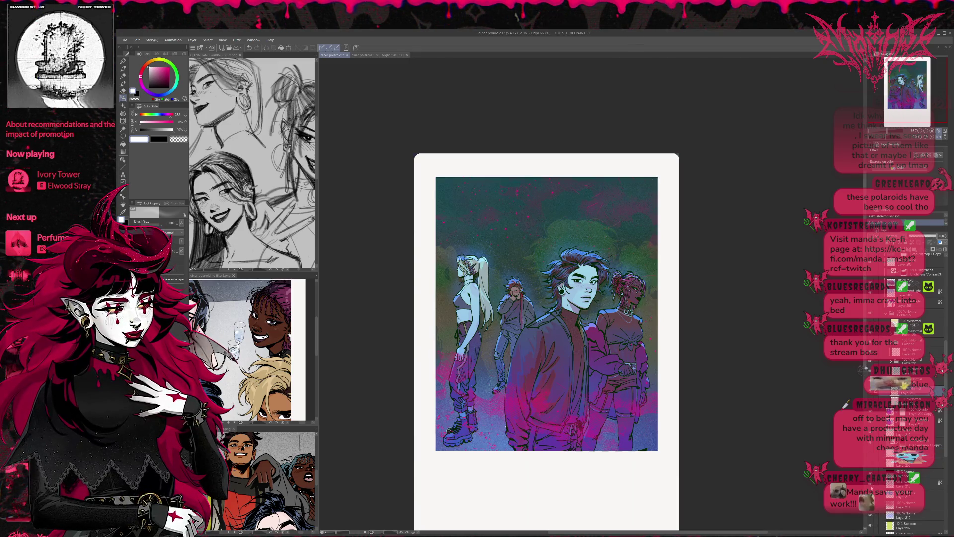
pyautogui.click(871, 485)
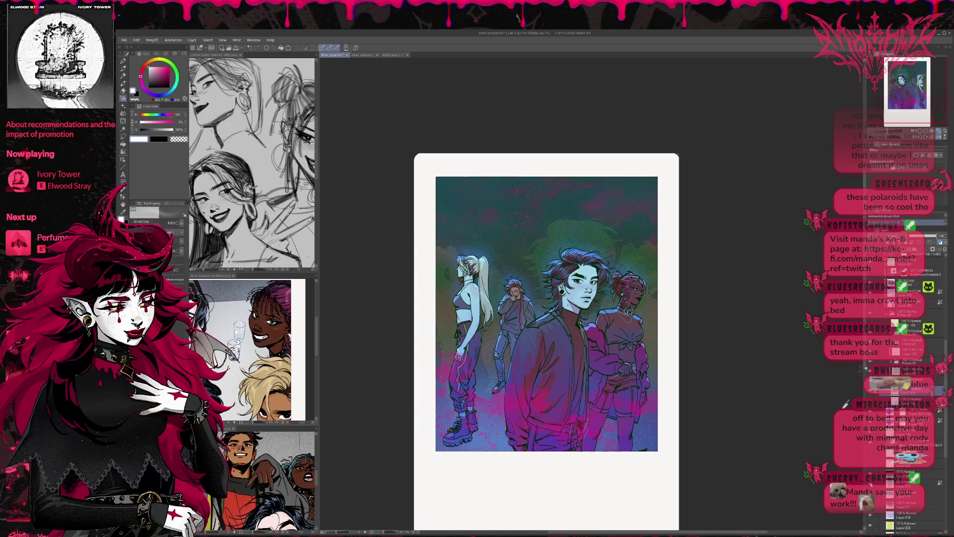
pyautogui.click(871, 484)
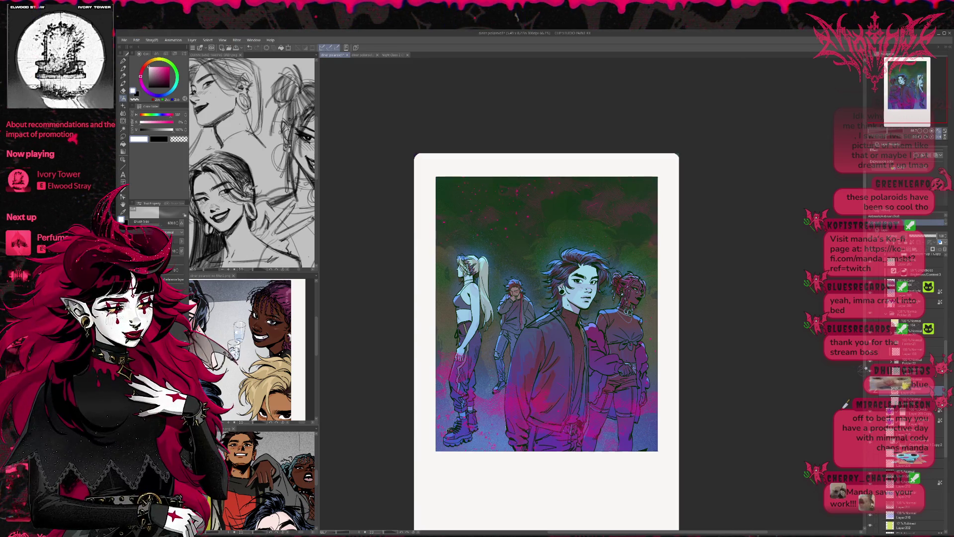
pyautogui.click(870, 485)
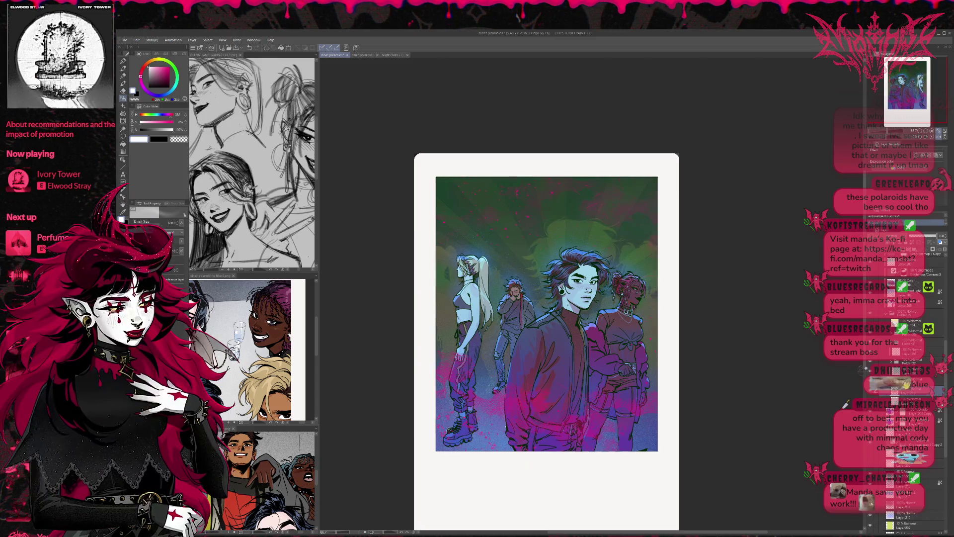
pyautogui.click(870, 484)
pyautogui.click(871, 485)
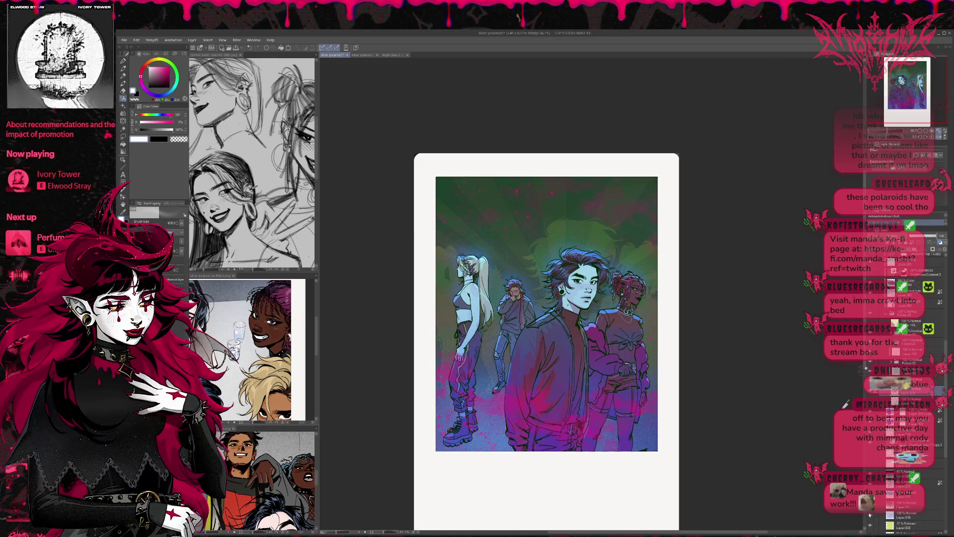
pyautogui.click(870, 515)
pyautogui.click(870, 525)
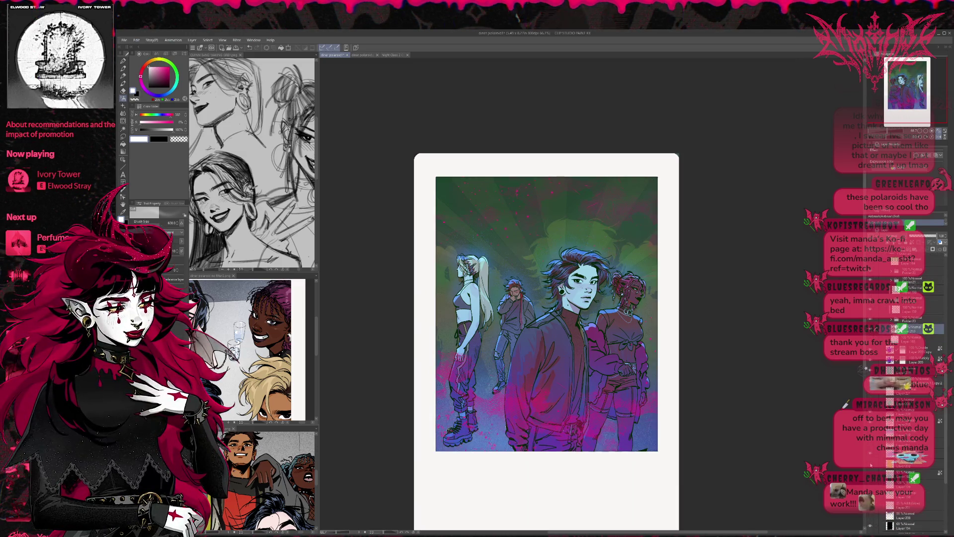
# Preview a brightening layer, then tone down the green light rays' opacity
pyautogui.scroll(-3, 871, 465)
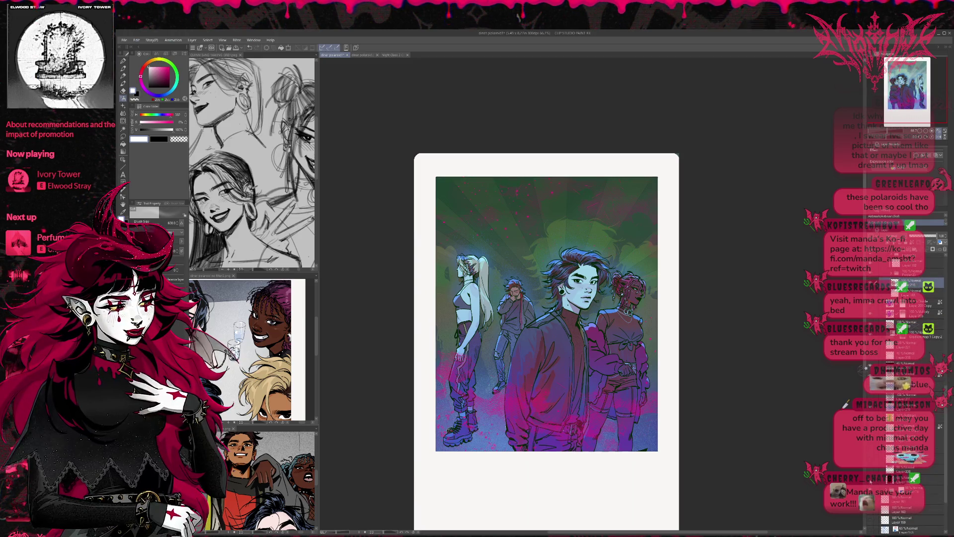
pyautogui.click(870, 480)
pyautogui.click(870, 480)
pyautogui.click(904, 479)
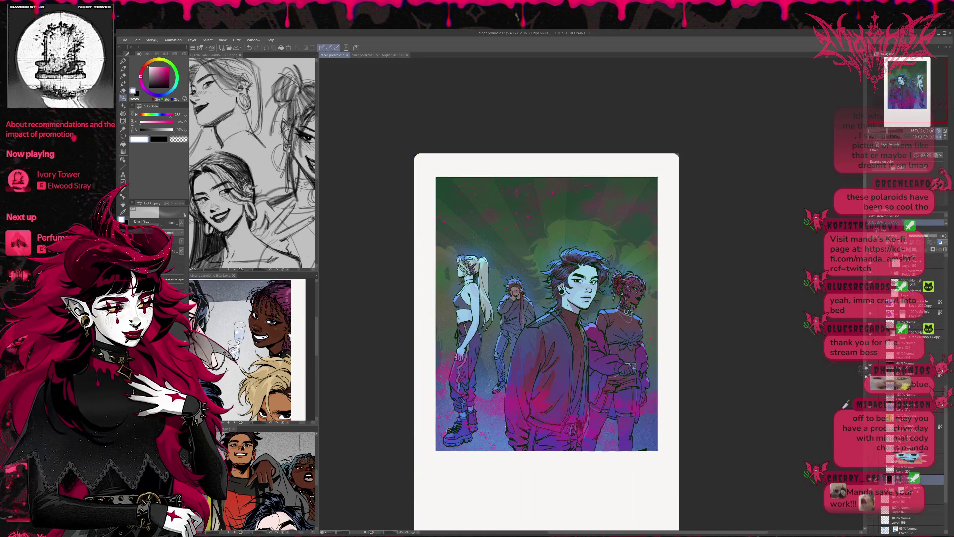
pyautogui.click(931, 237)
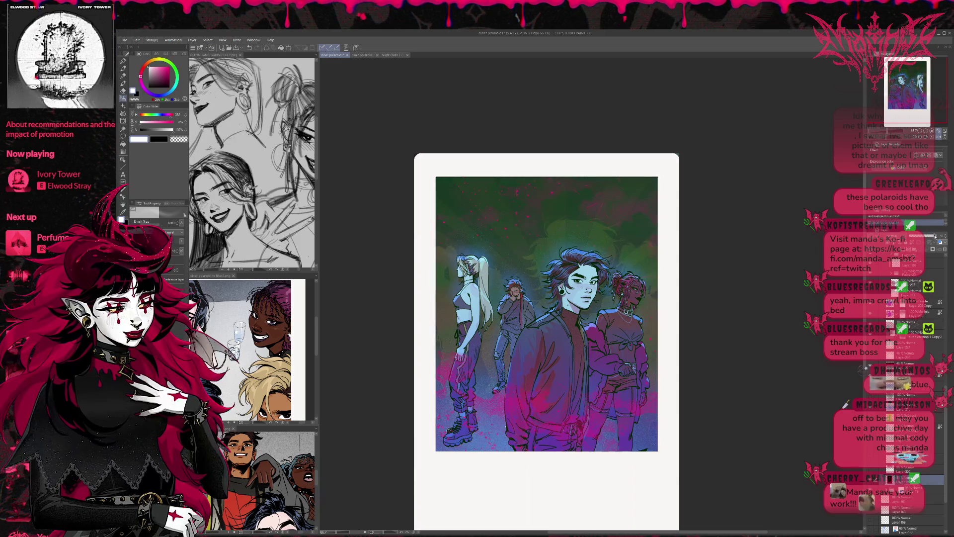
pyautogui.click(935, 237)
pyautogui.moveTo(934, 237); pyautogui.dragTo(952, 239)
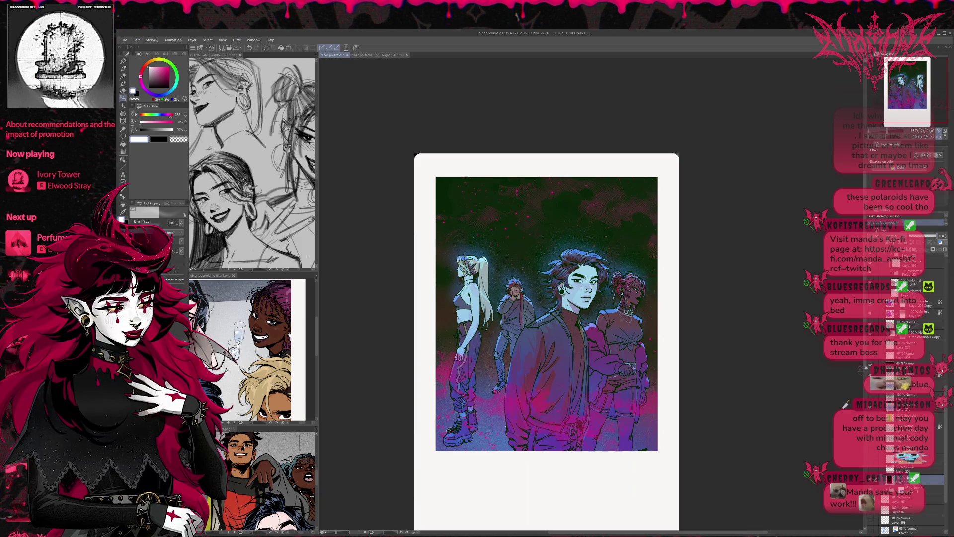
# Turn the dark sky teal-green and compare the ground with its lighting layer on and off
pyautogui.click(870, 460)
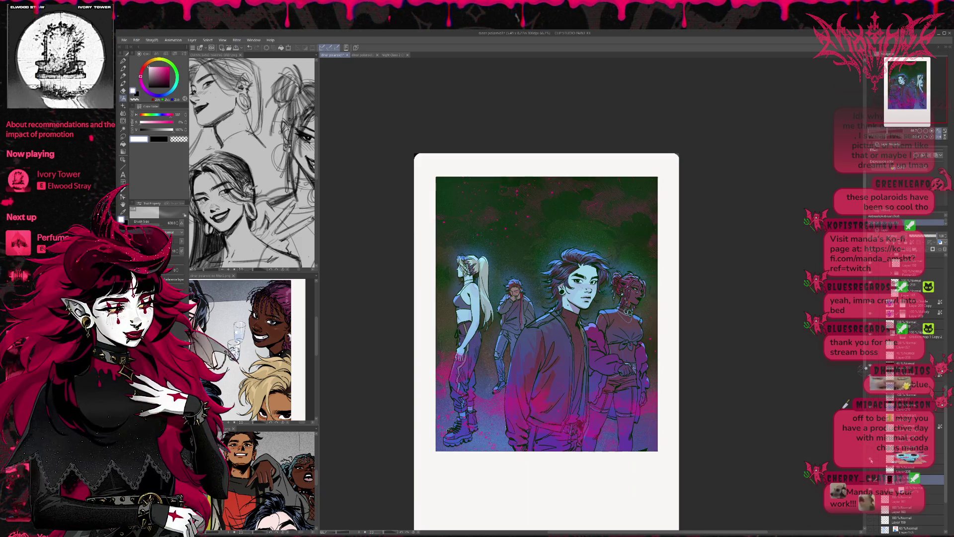
pyautogui.click(870, 449)
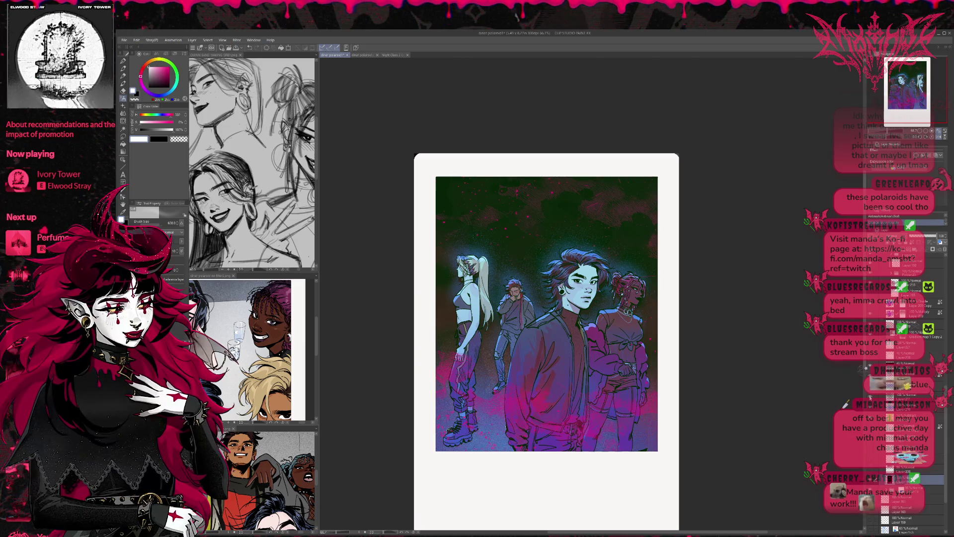
pyautogui.click(870, 397)
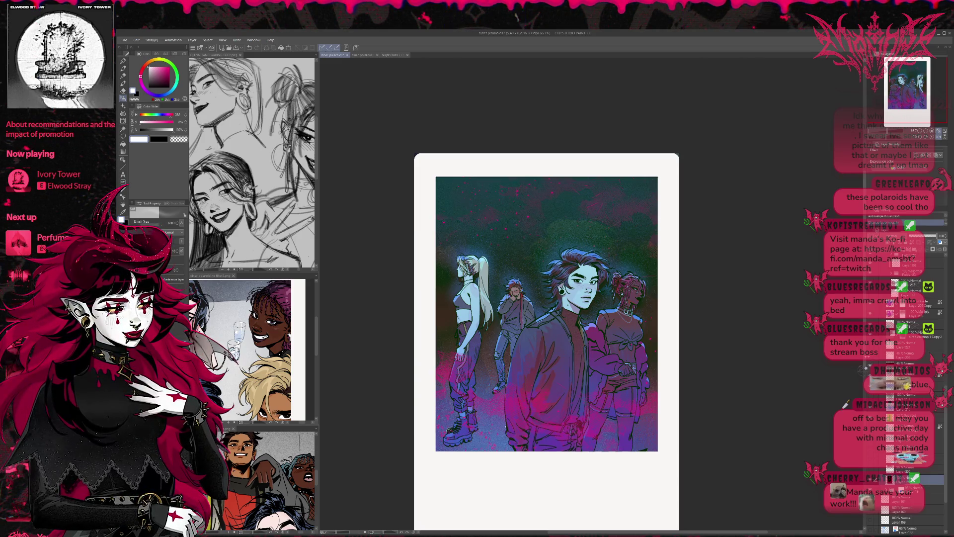
pyautogui.click(870, 358)
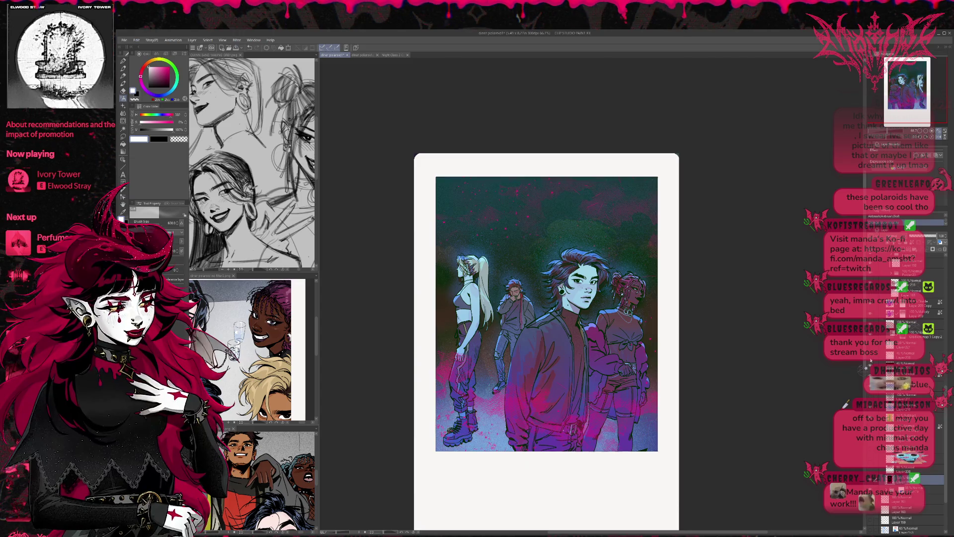
pyautogui.click(870, 359)
pyautogui.click(870, 360)
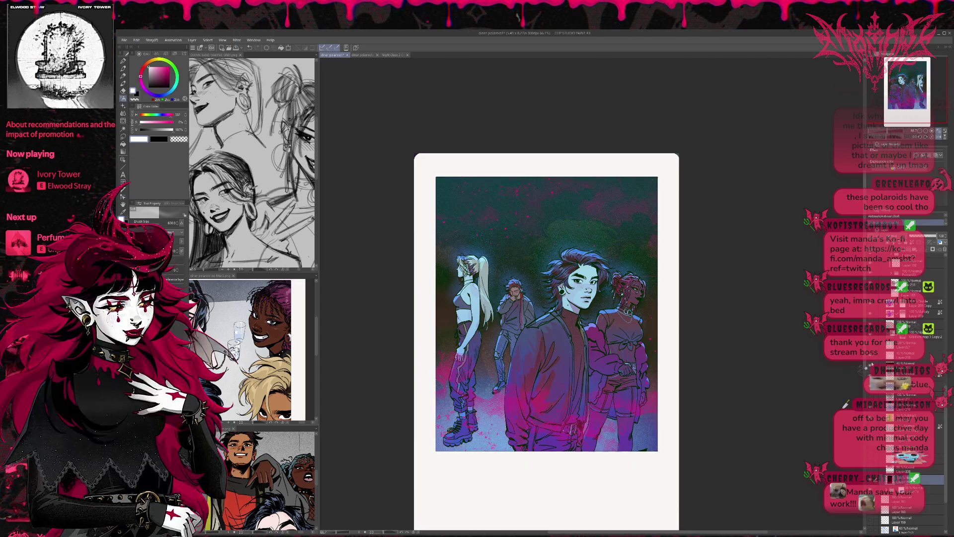
pyautogui.click(870, 360)
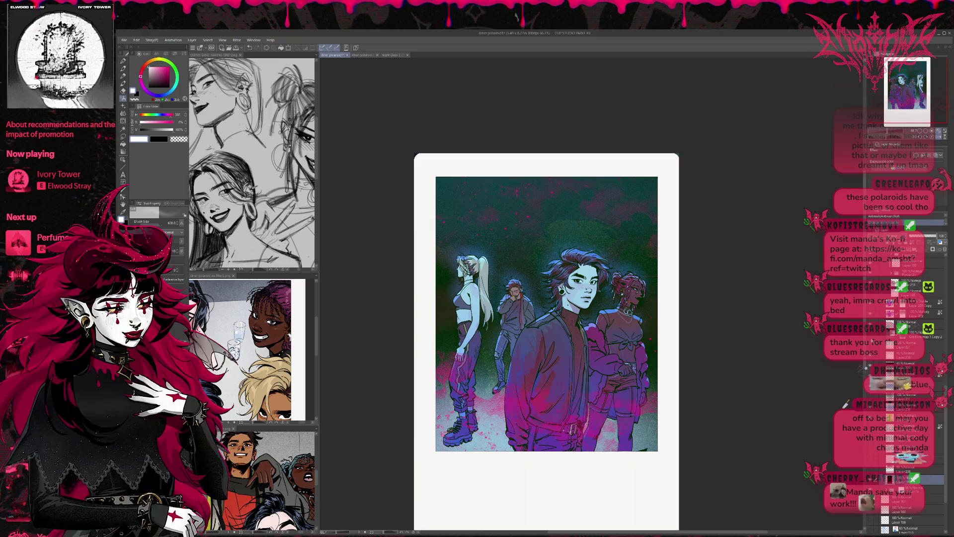
pyautogui.click(871, 361)
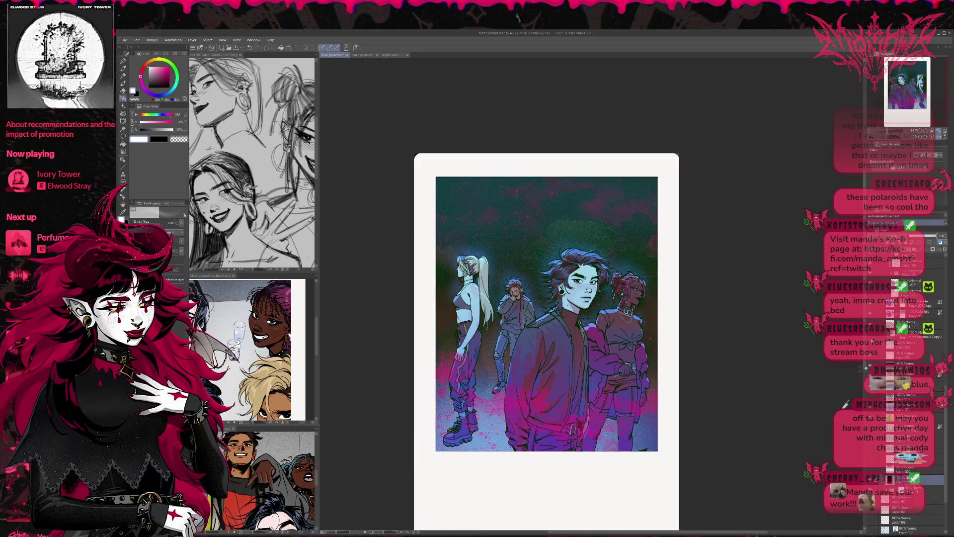
pyautogui.click(871, 340)
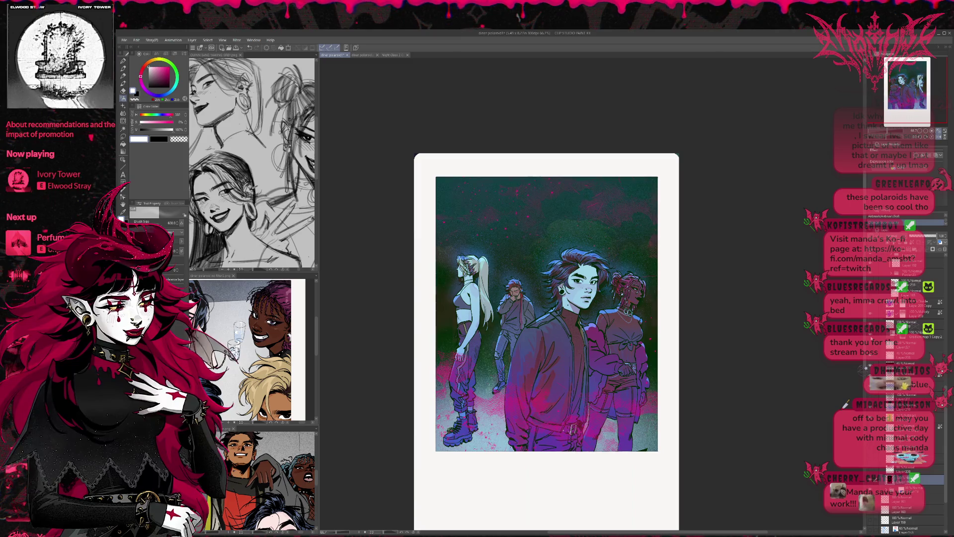
pyautogui.click(871, 339)
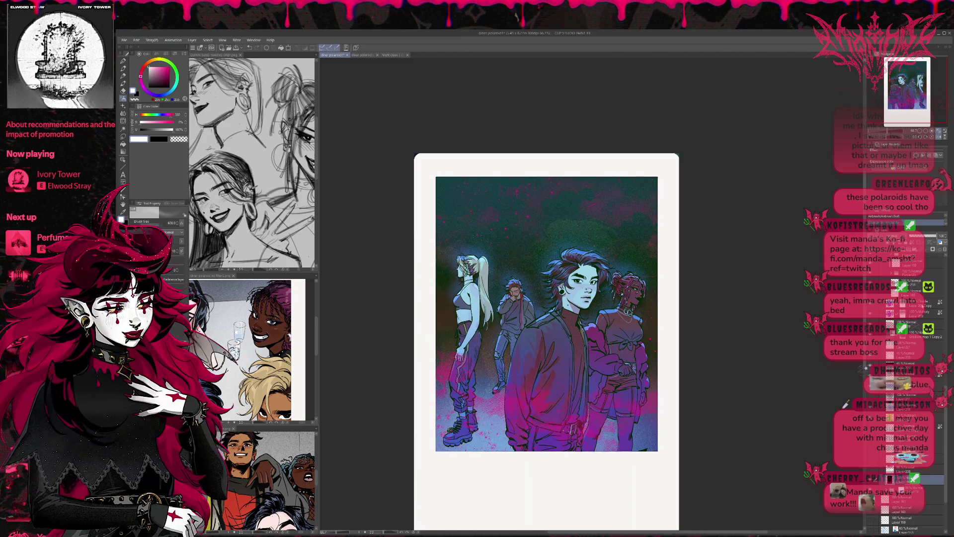
# Show Layer 200 Copy's blue cloud backdrop and fade it to about 43% opacity
pyautogui.click(923, 303)
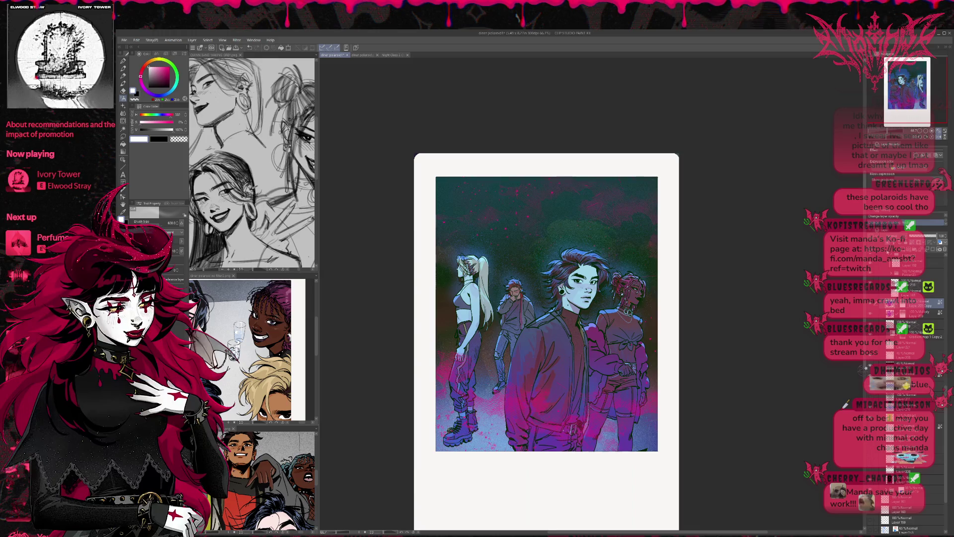
pyautogui.click(871, 302)
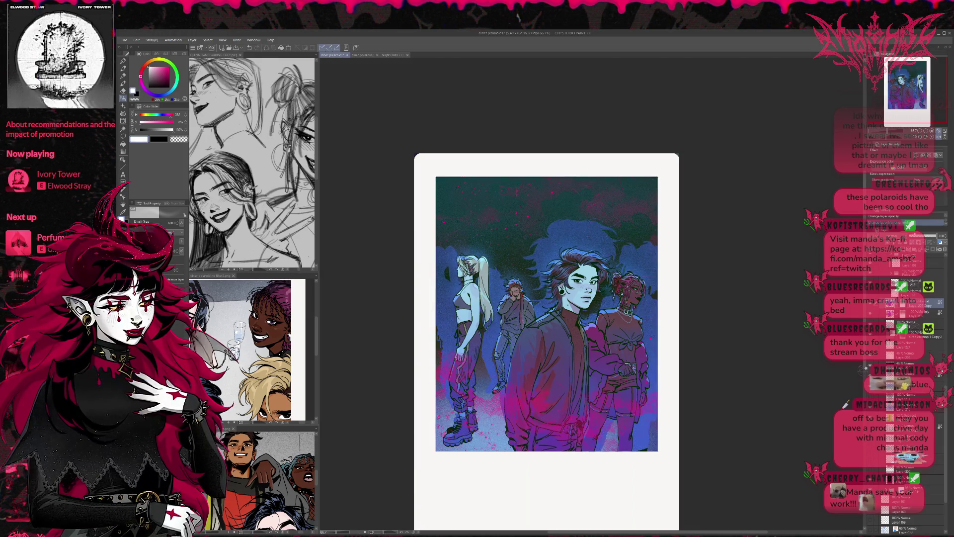
pyautogui.moveTo(936, 236); pyautogui.dragTo(922, 236)
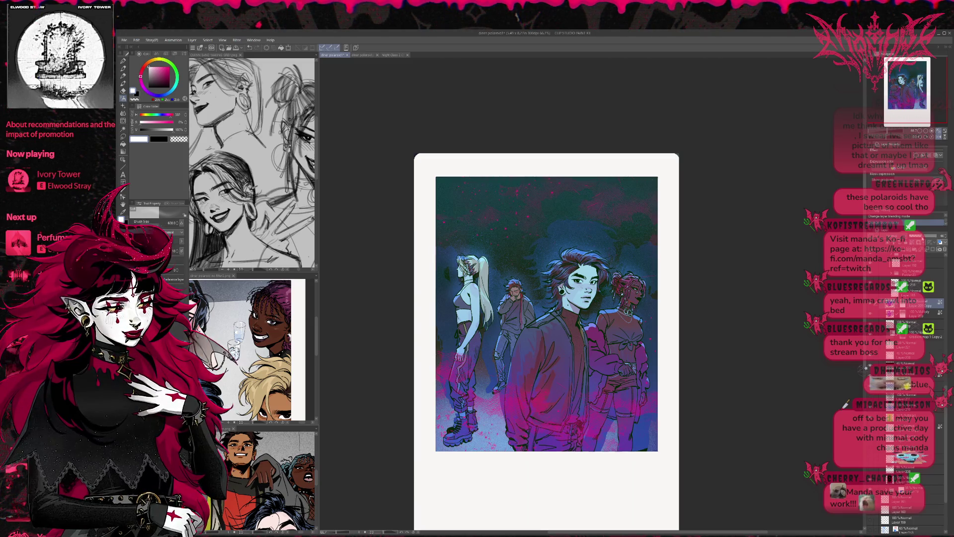
pyautogui.scroll(2, 909, 347)
# Toggle the magenta-purple colour layer to compare it against the teal-blue version
pyautogui.scroll(2, 909, 348)
pyautogui.scroll(2, 909, 348)
pyautogui.scroll(2, 909, 348)
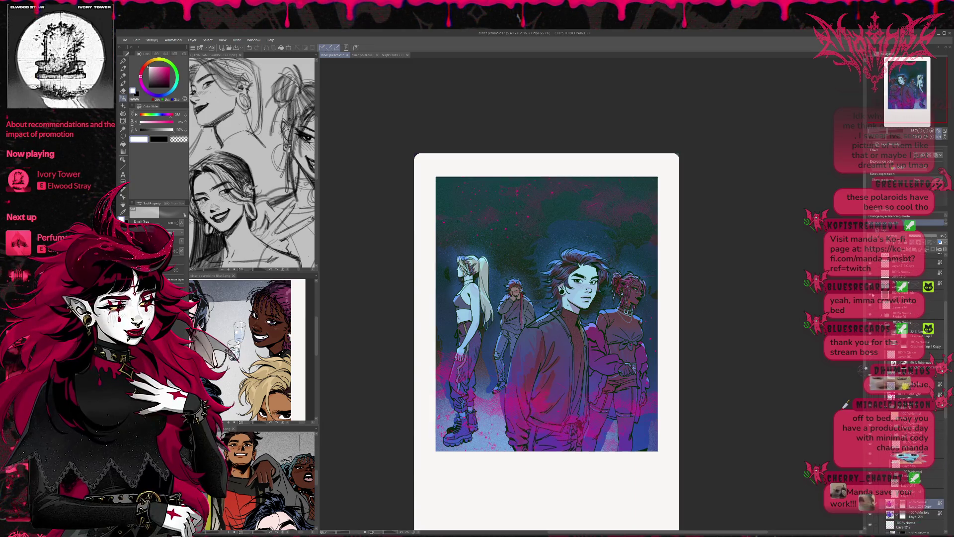
pyautogui.click(870, 295)
pyautogui.click(870, 295)
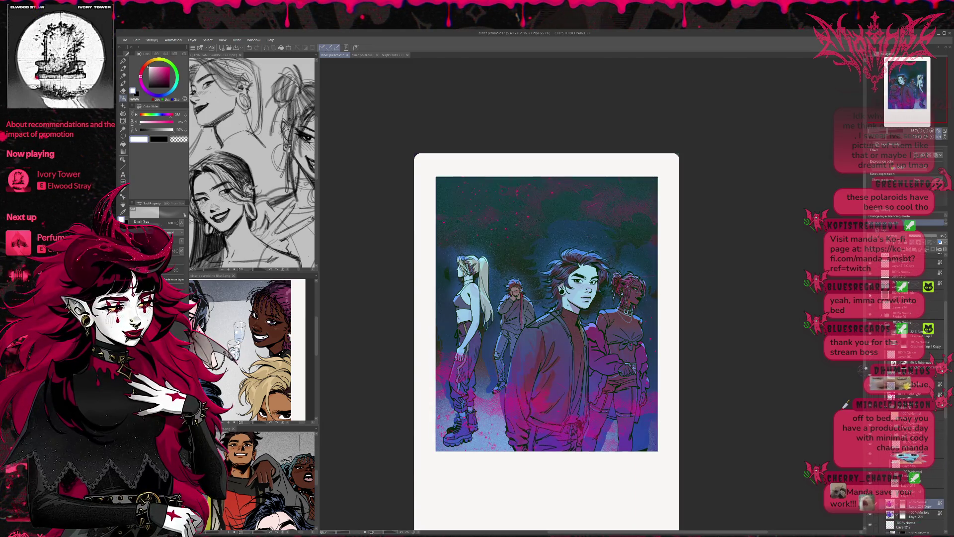
pyautogui.click(871, 295)
pyautogui.click(871, 295)
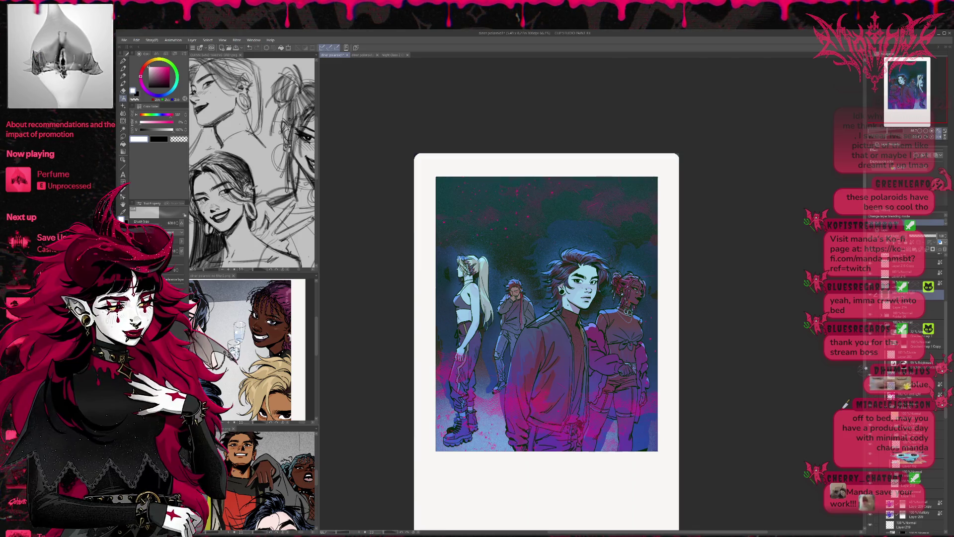
# Cycle the colour layer's blend modes to a purple-magenta grade and mirror the canvas view
pyautogui.click(870, 295)
pyautogui.scroll(-1, 919, 223)
pyautogui.scroll(-1, 920, 223)
pyautogui.scroll(-2, 919, 223)
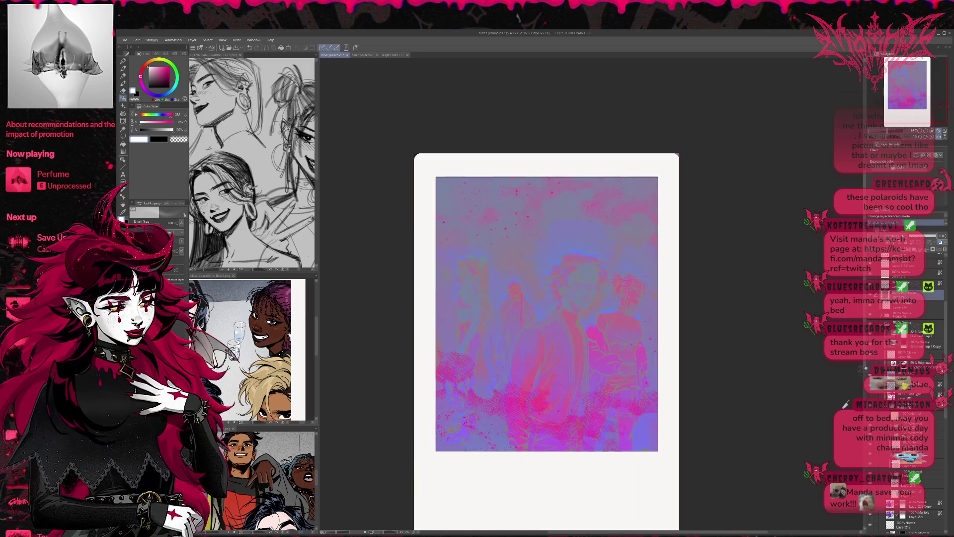
pyautogui.scroll(-1, 910, 223)
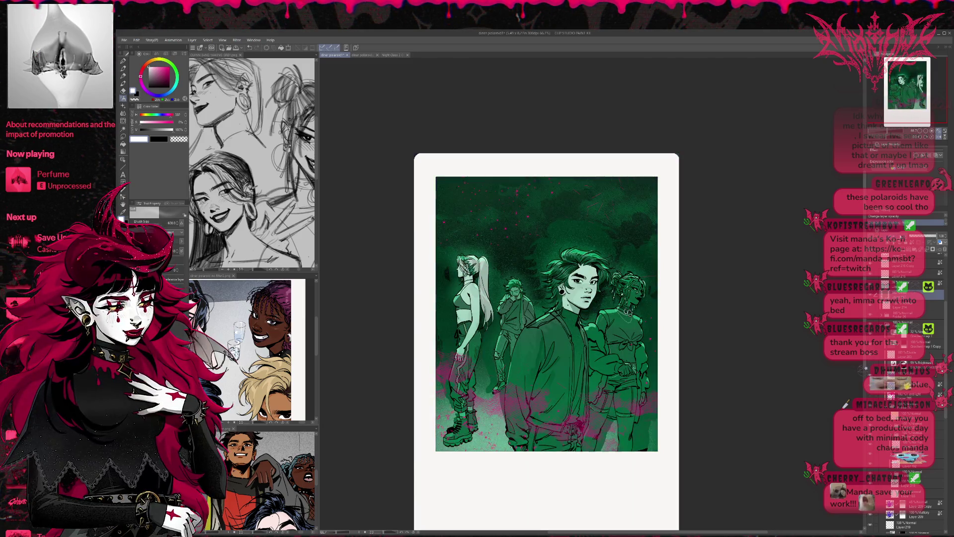
pyautogui.scroll(-1, 910, 223)
pyautogui.scroll(-1, 909, 223)
pyautogui.scroll(-1, 909, 223)
pyautogui.scroll(-1, 910, 223)
pyautogui.scroll(-1, 909, 223)
pyautogui.scroll(-1, 909, 223)
pyautogui.scroll(-1, 910, 223)
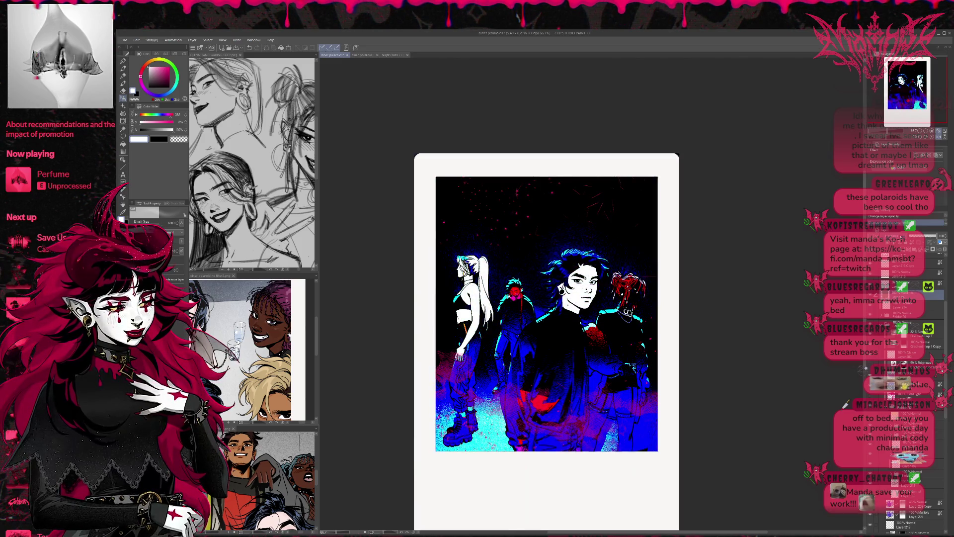
pyautogui.scroll(-1, 909, 223)
pyautogui.scroll(-1, 910, 224)
pyautogui.scroll(-1, 909, 223)
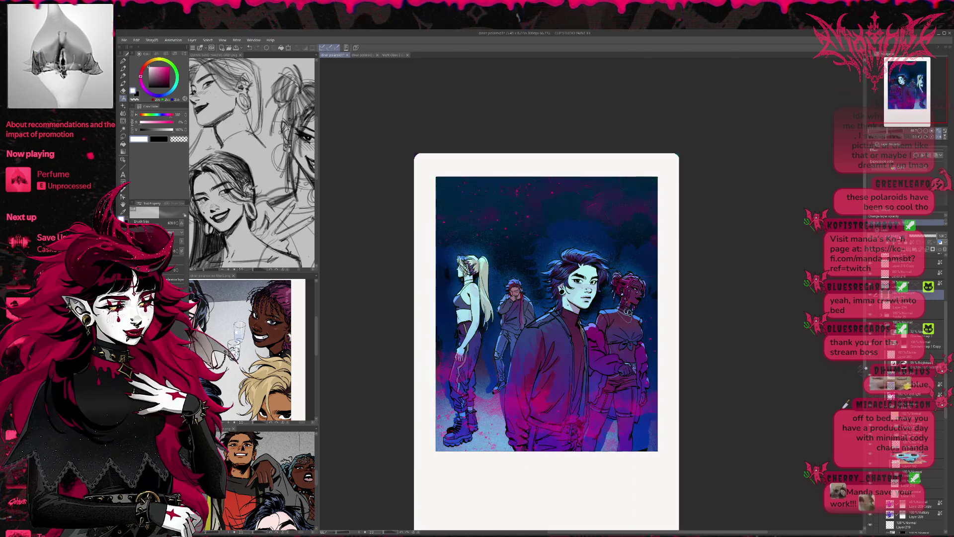
pyautogui.scroll(-1, 910, 223)
pyautogui.scroll(-1, 910, 223)
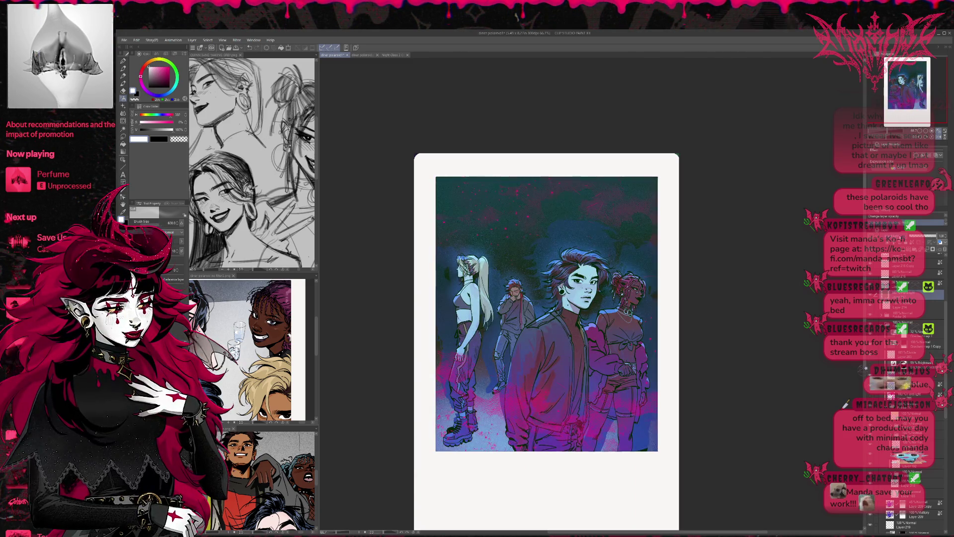
pyautogui.scroll(-1, 909, 223)
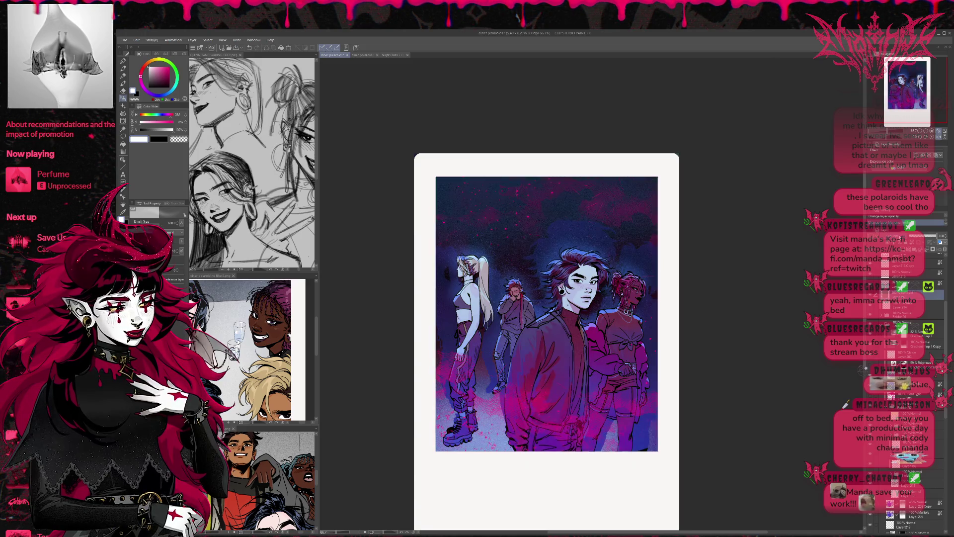
pyautogui.scroll(-1, 910, 225)
pyautogui.scroll(-1, 910, 224)
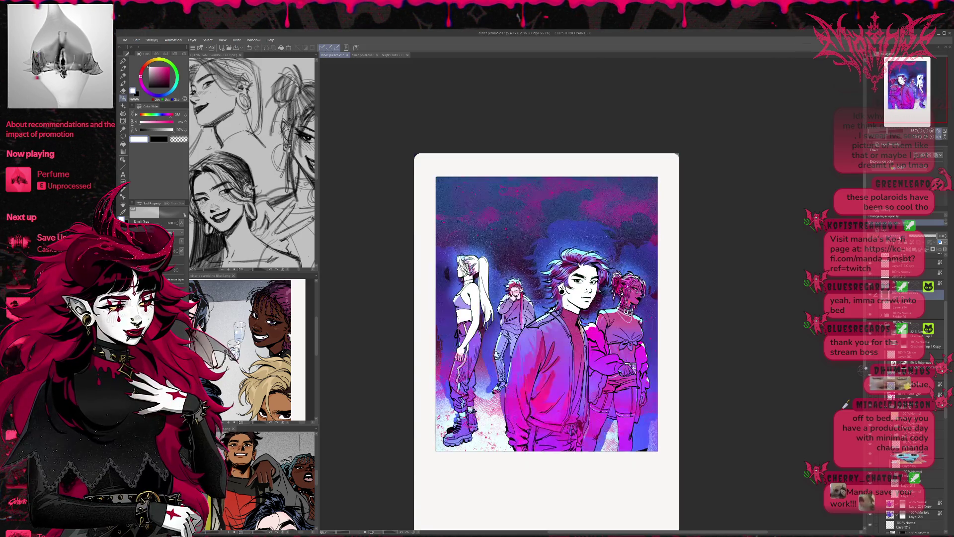
pyautogui.scroll(-2, 909, 225)
pyautogui.scroll(-1, 909, 225)
pyautogui.scroll(1, 909, 225)
pyautogui.scroll(-1, 909, 225)
pyautogui.scroll(1, 909, 225)
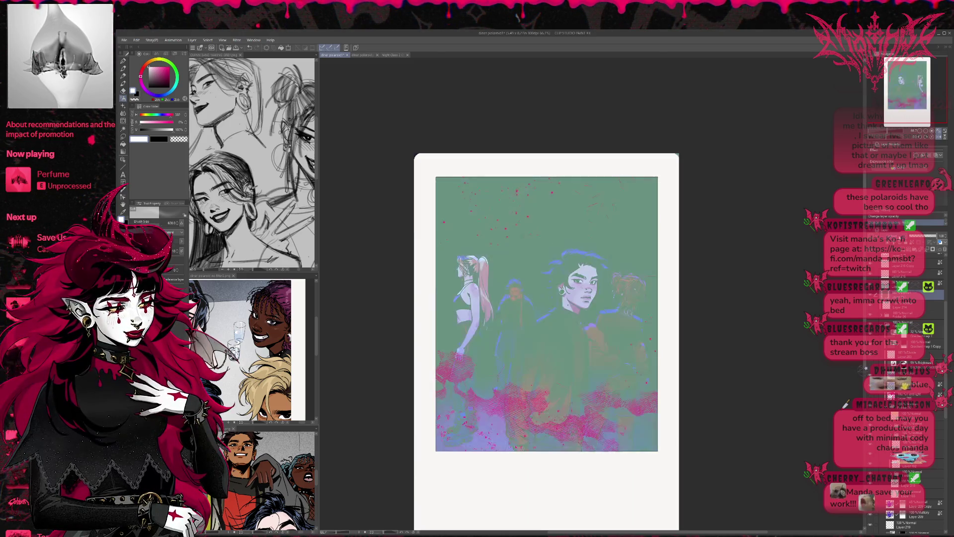
pyautogui.scroll(-1, 910, 224)
pyautogui.scroll(-1, 909, 225)
pyautogui.scroll(-1, 909, 225)
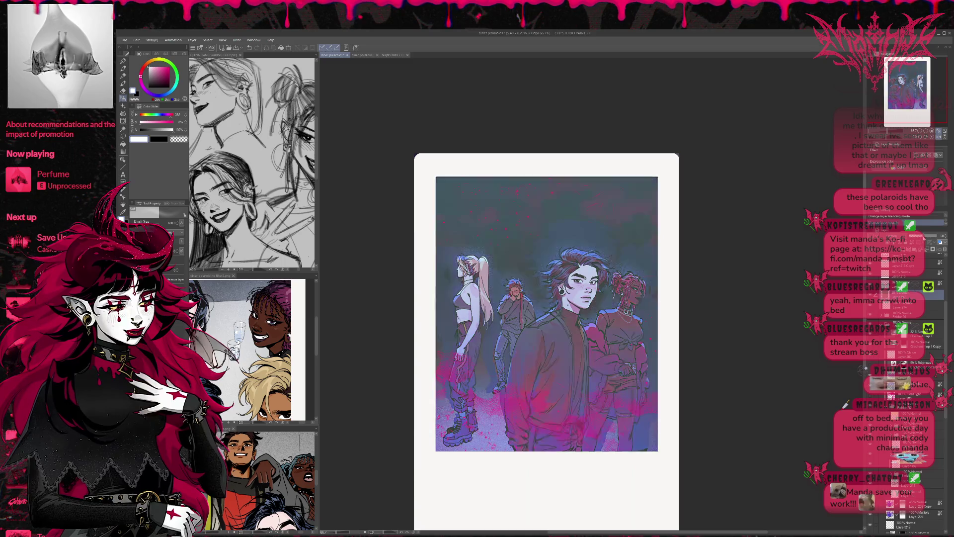
pyautogui.scroll(-1, 909, 225)
pyautogui.scroll(-1, 909, 225)
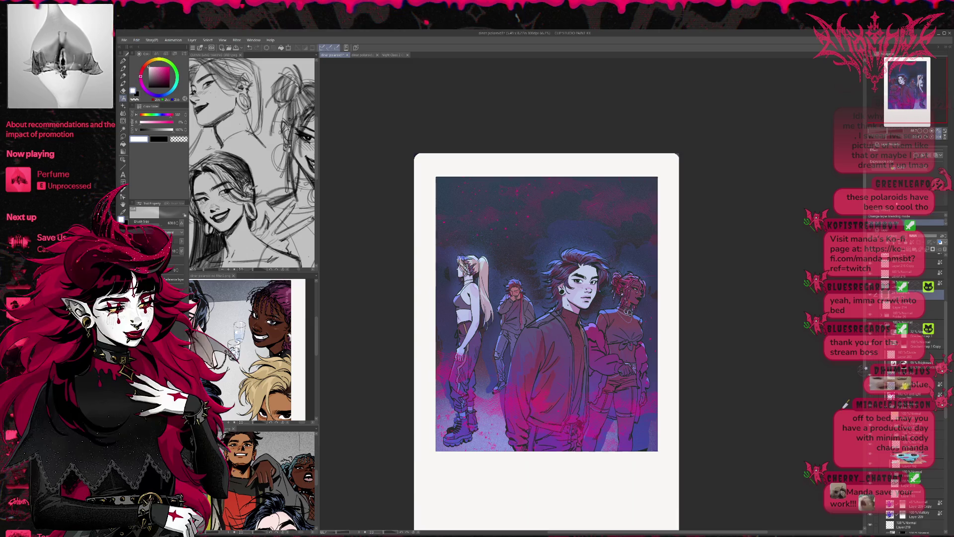
pyautogui.click(937, 136)
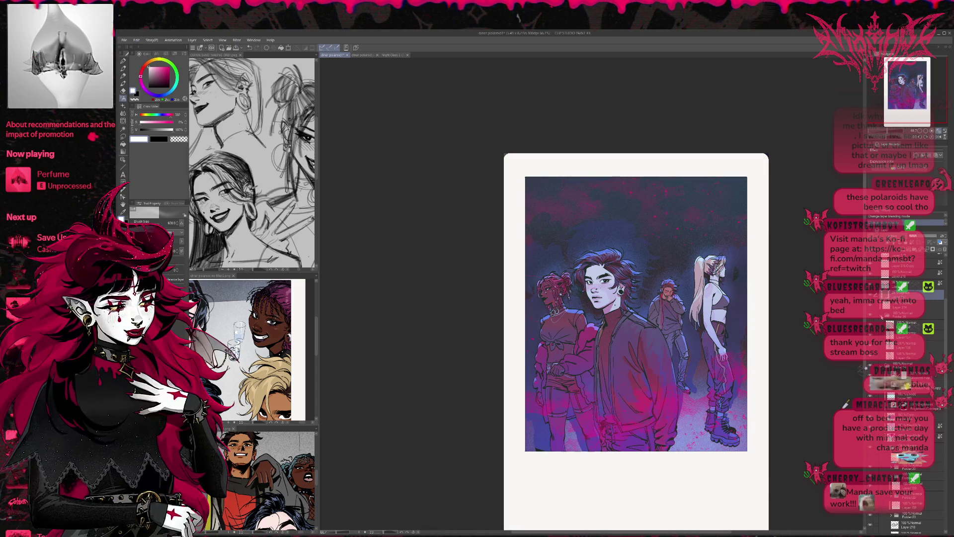
# Select the layer below the figures and shift it three positions in the layer order with Ctrl+]
pyautogui.click(880, 316)
pyautogui.click(881, 305)
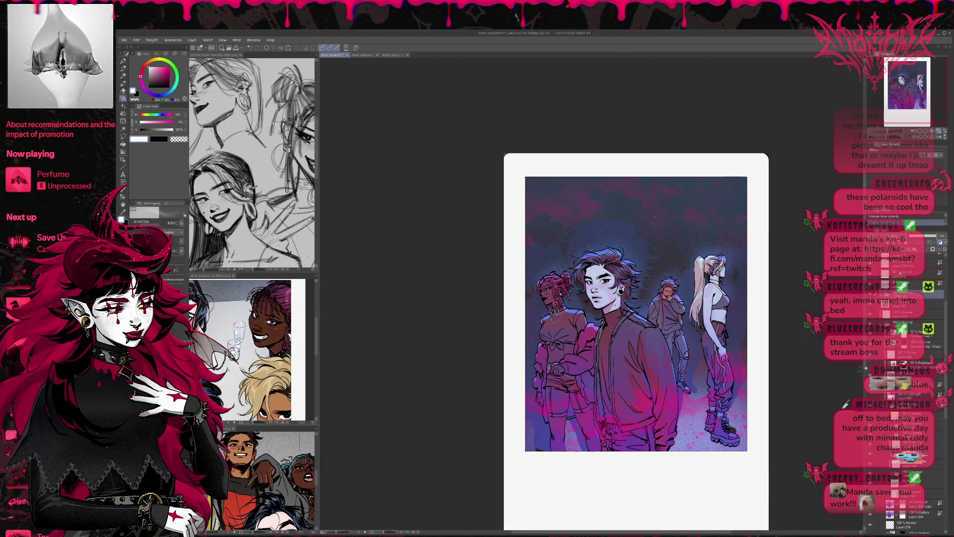
pyautogui.hotkey('ctrl', ']')
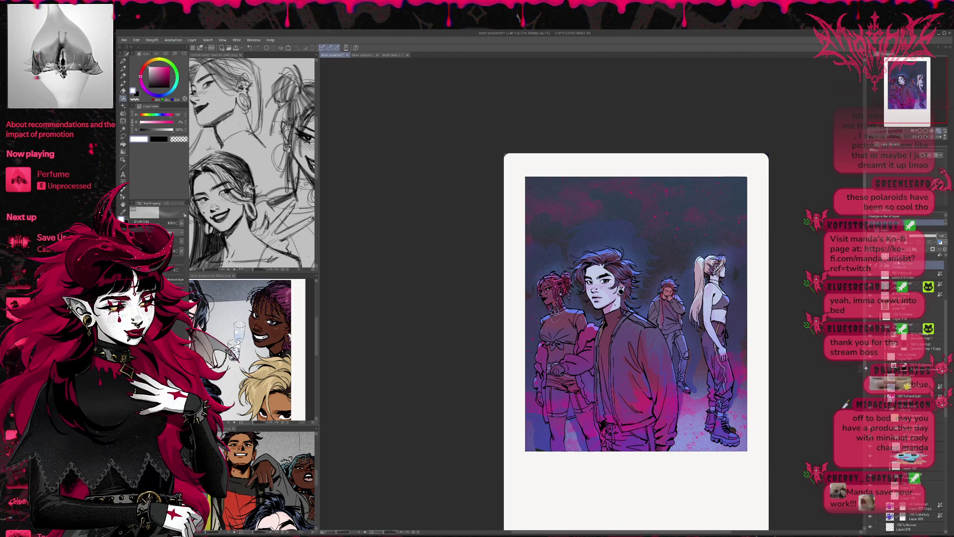
pyautogui.hotkey('ctrl', ']')
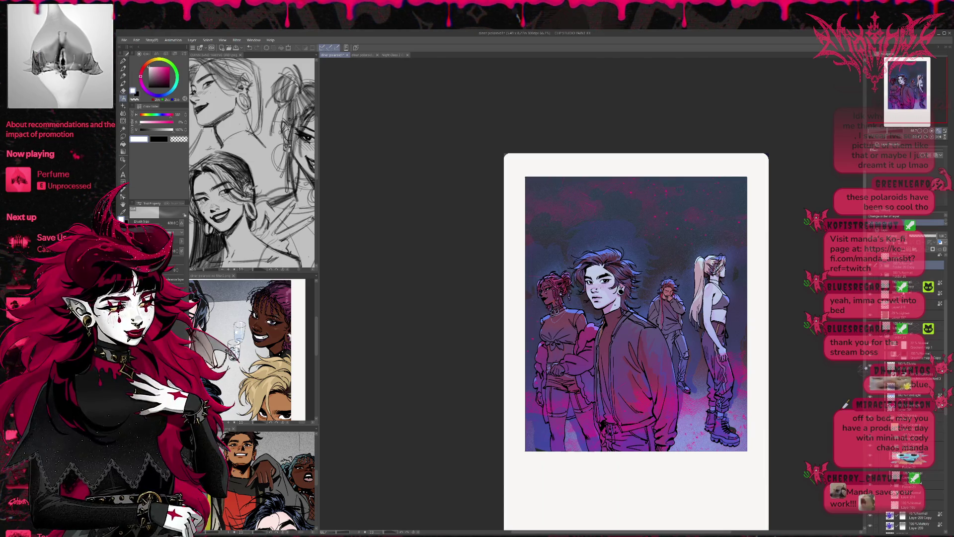
pyautogui.hotkey('ctrl', ']')
pyautogui.hotkey('ctrl', ']')
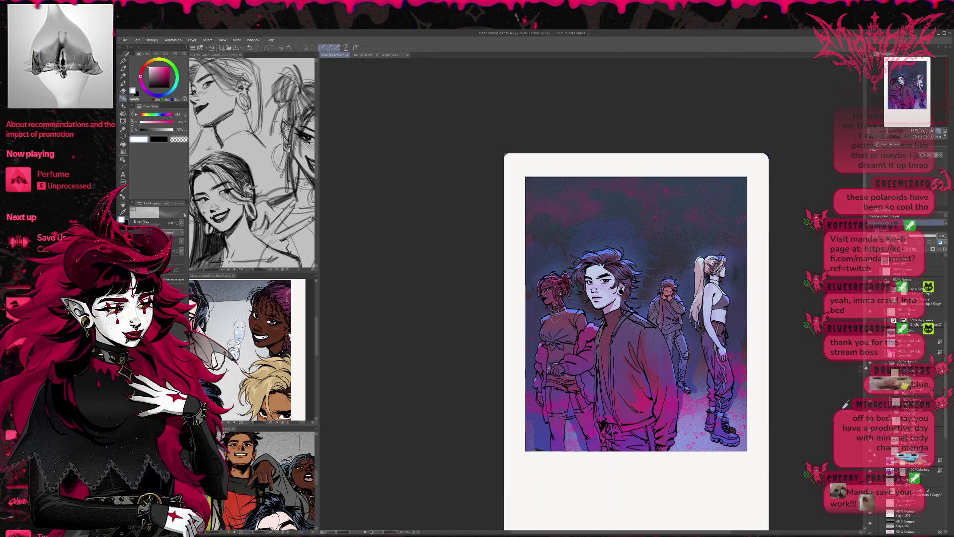
# Switch to the black pen, clear the selection, and nudge a layer's contents slightly up-right
pyautogui.keyDown('ctrl'); pyautogui.click(890, 229); pyautogui.keyUp('ctrl')
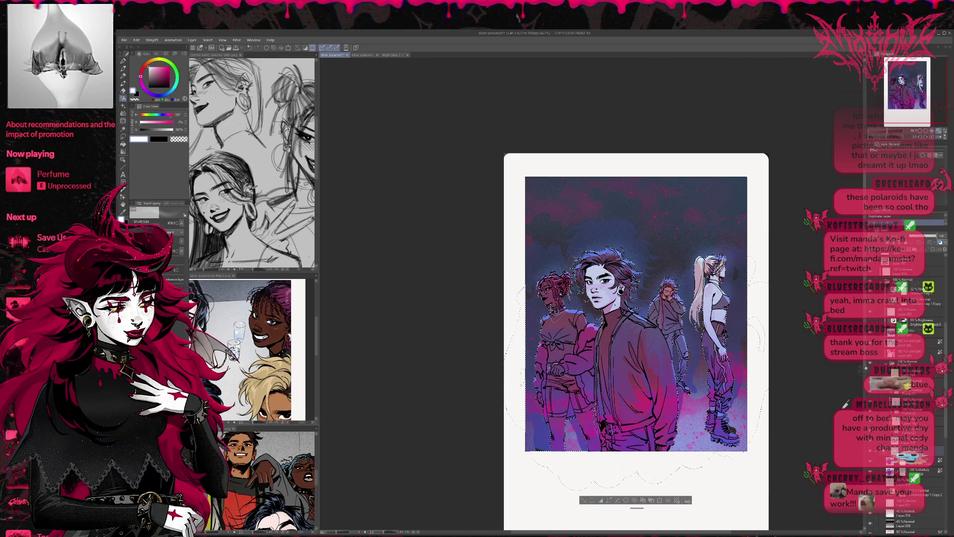
pyautogui.click(914, 451)
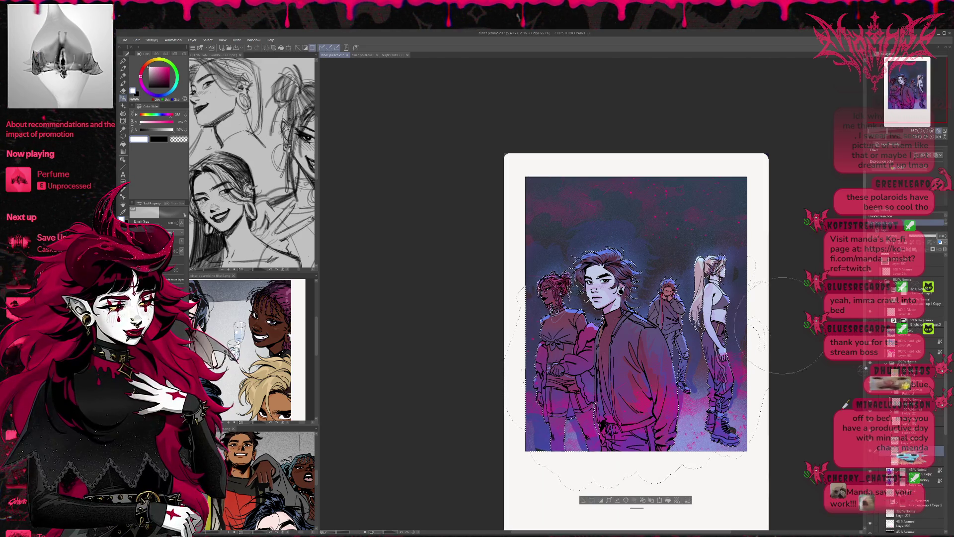
pyautogui.press('x')
pyautogui.press('p')
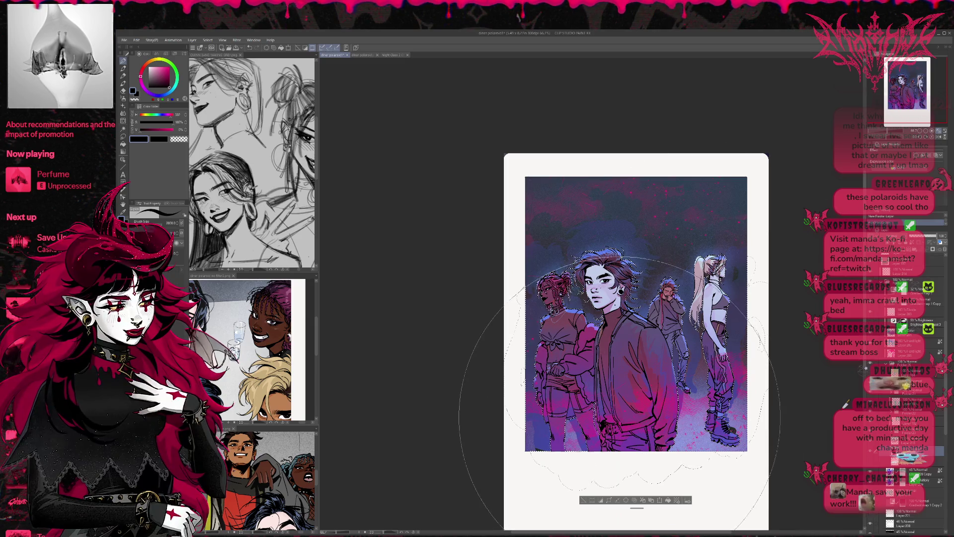
pyautogui.hotkey('ctrl', 'd')
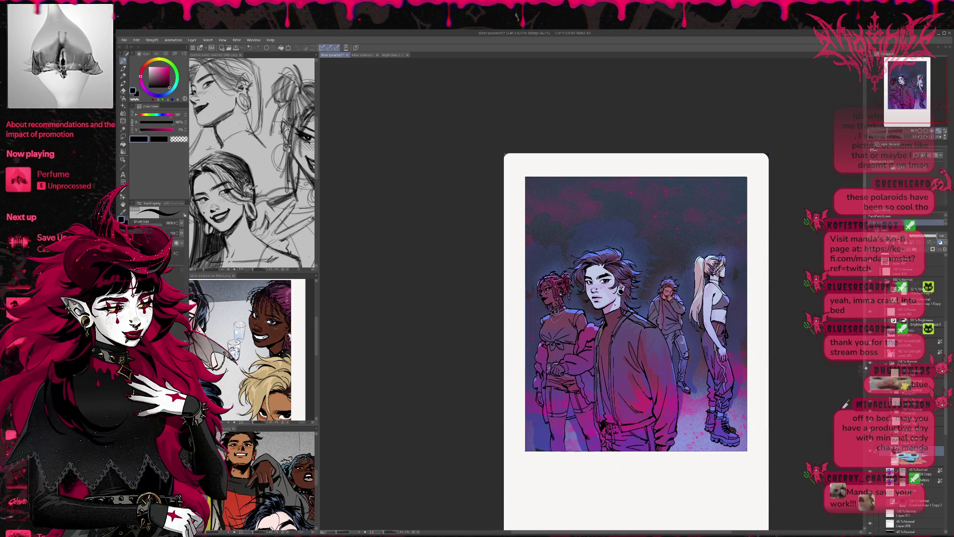
pyautogui.hotkey('ctrl', 't')
pyautogui.moveTo(642, 247); pyautogui.dragTo(644, 245)
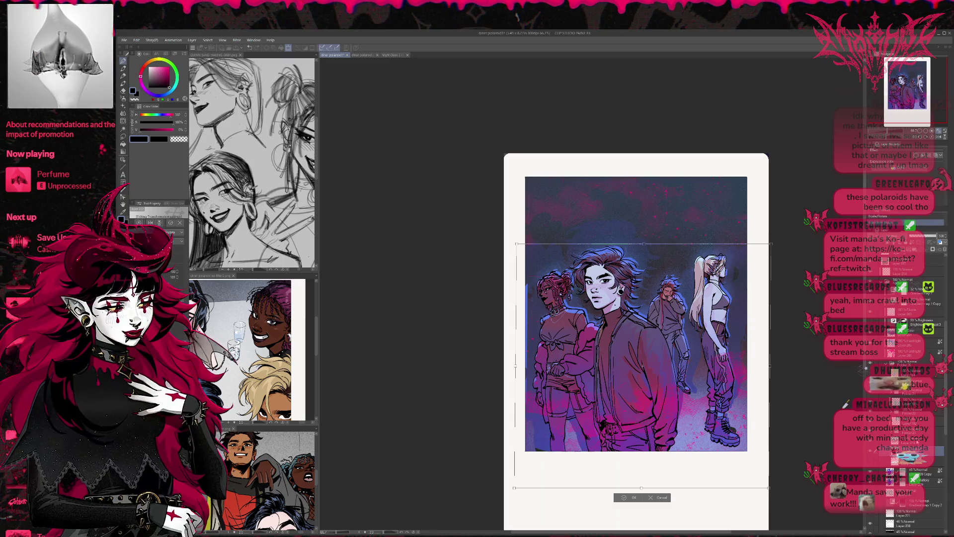
pyautogui.press('Return')
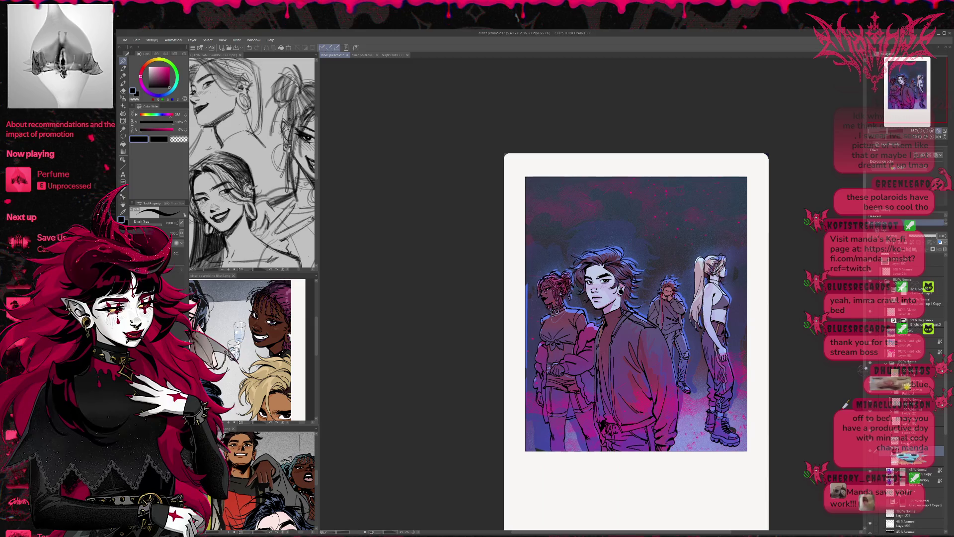
pyautogui.click(885, 364)
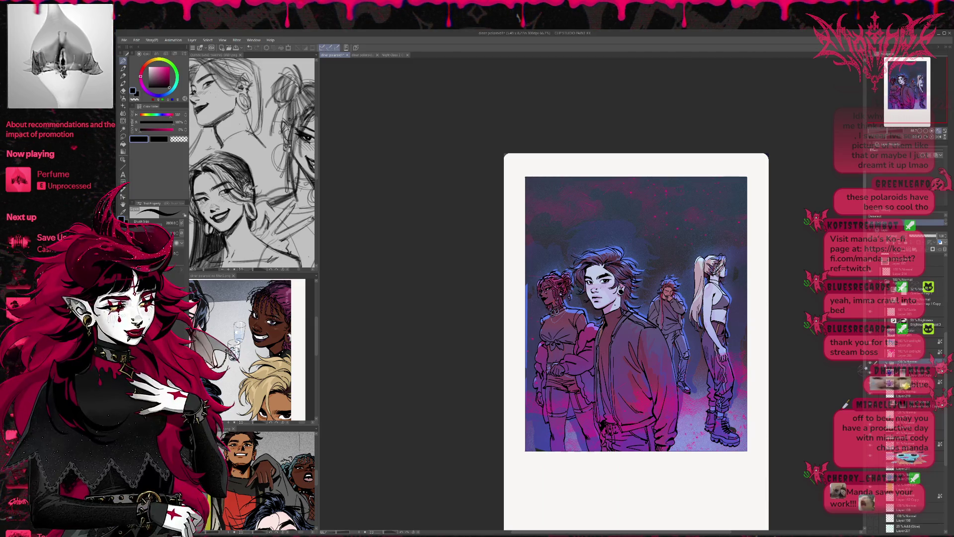
pyautogui.click(885, 365)
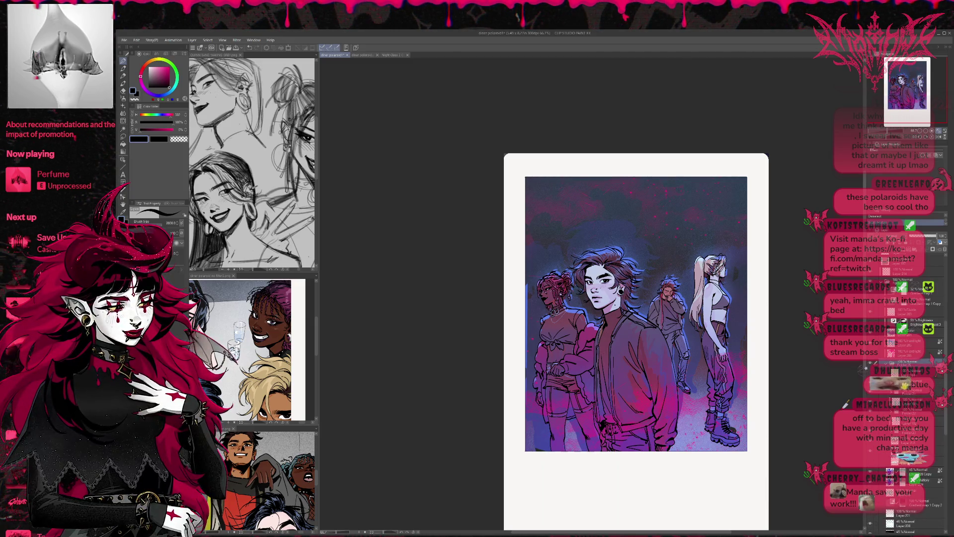
pyautogui.hotkey('ctrl', 't')
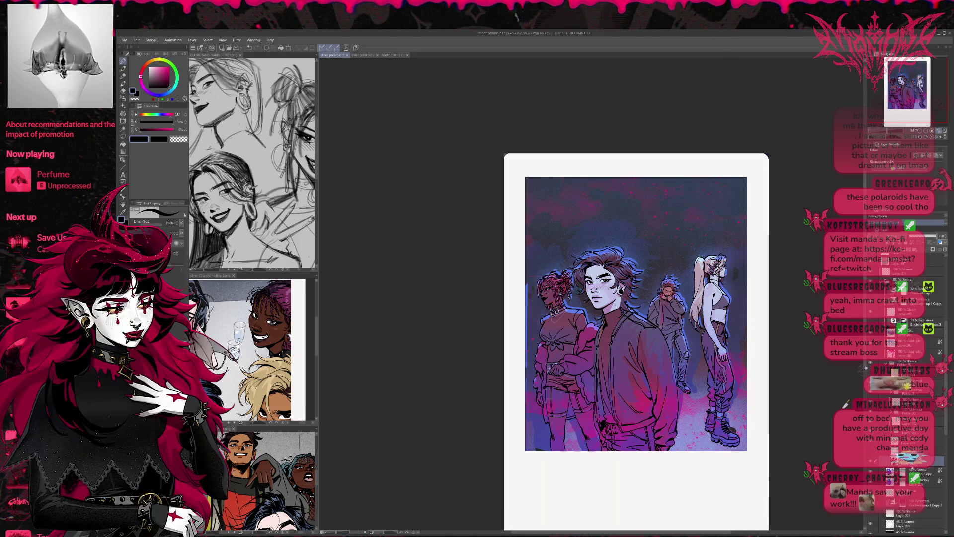
pyautogui.press('Return')
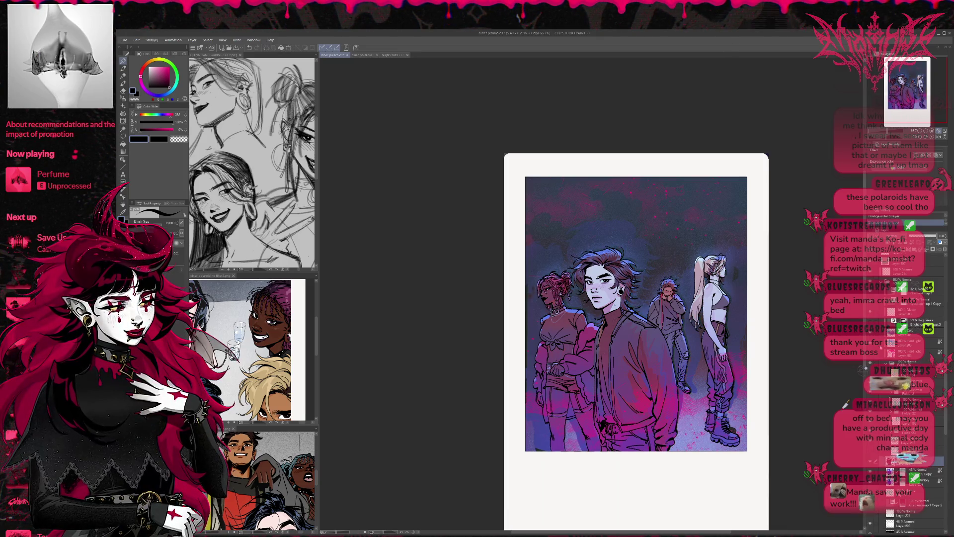
pyautogui.scroll(-3, 904, 393)
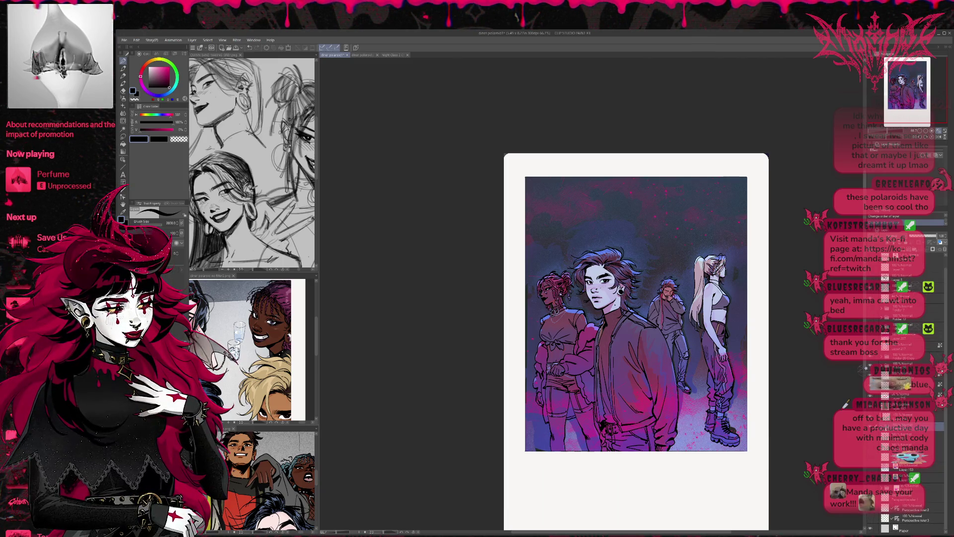
pyautogui.scroll(3, 909, 397)
pyautogui.scroll(3, 910, 398)
pyautogui.scroll(3, 909, 397)
pyautogui.scroll(-2, 910, 398)
pyautogui.scroll(-1, 909, 397)
pyautogui.scroll(-1, 909, 398)
pyautogui.scroll(-2, 909, 398)
pyautogui.click(910, 421)
pyautogui.scroll(2, 909, 421)
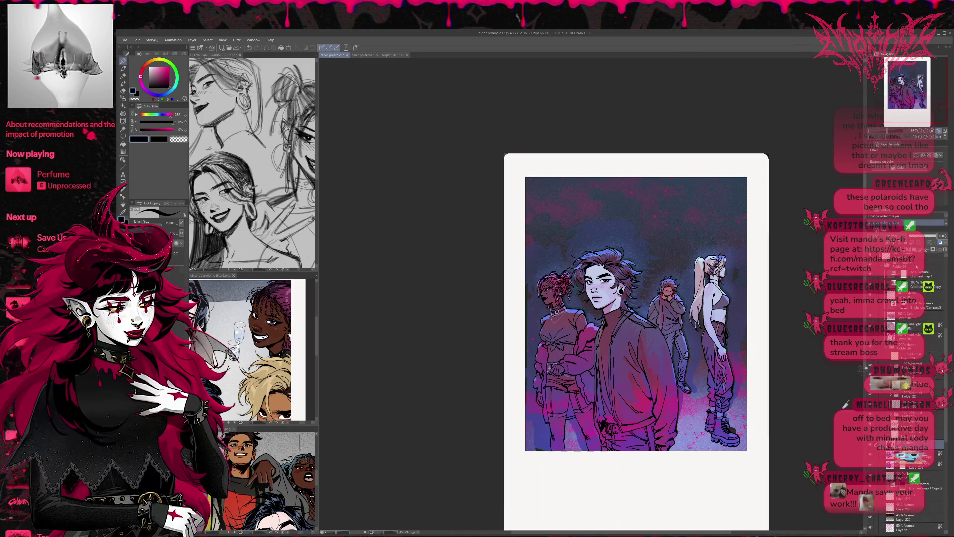
pyautogui.click(870, 268)
pyautogui.scroll(4, 909, 397)
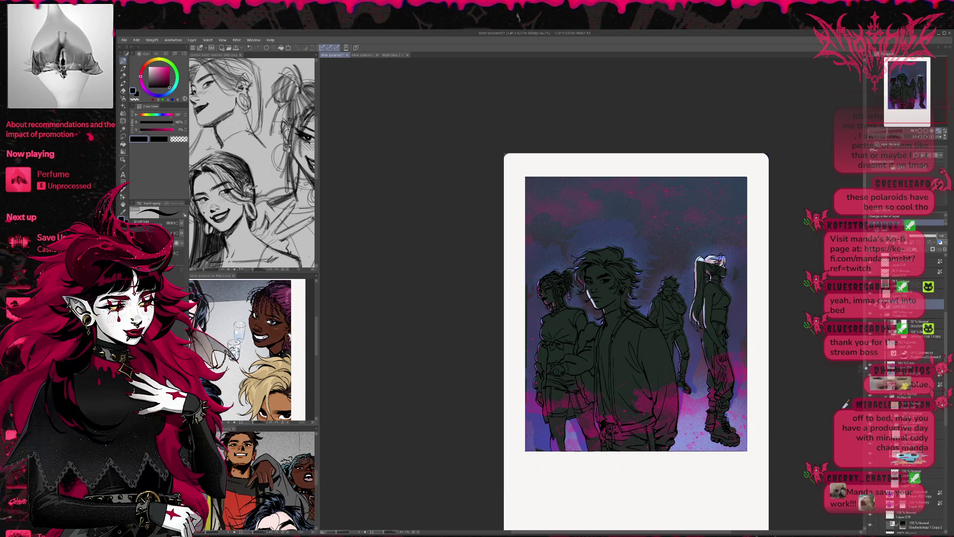
pyautogui.scroll(-5, 883, 316)
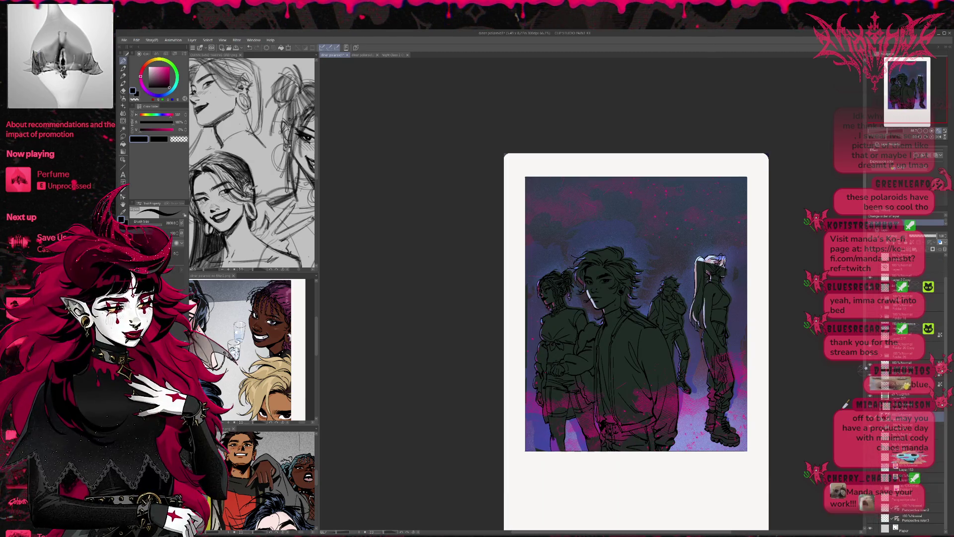
pyautogui.hotkey('ctrl', 'z')
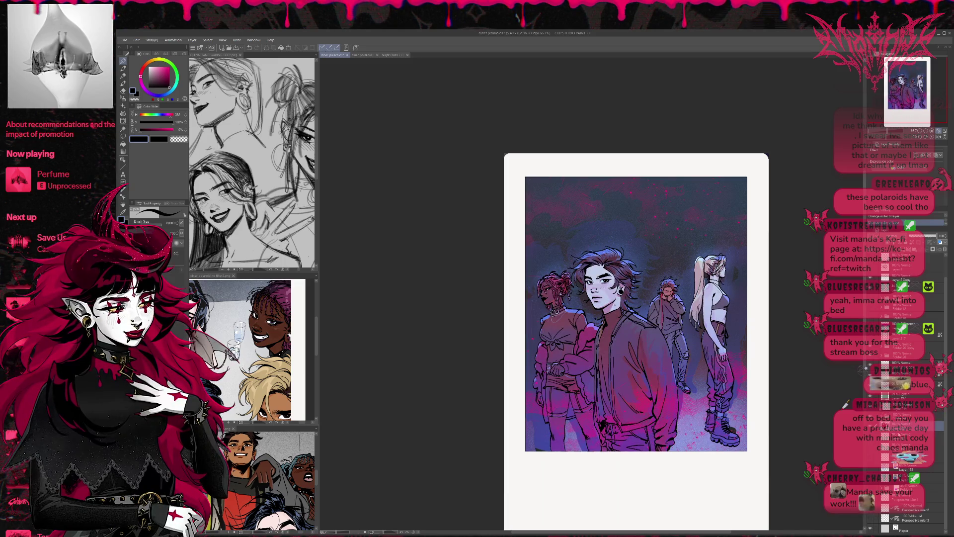
pyautogui.hotkey('ctrl', 'y')
pyautogui.hotkey('ctrl', 'z')
pyautogui.hotkey('ctrl', 'y')
pyautogui.hotkey('ctrl', 'z')
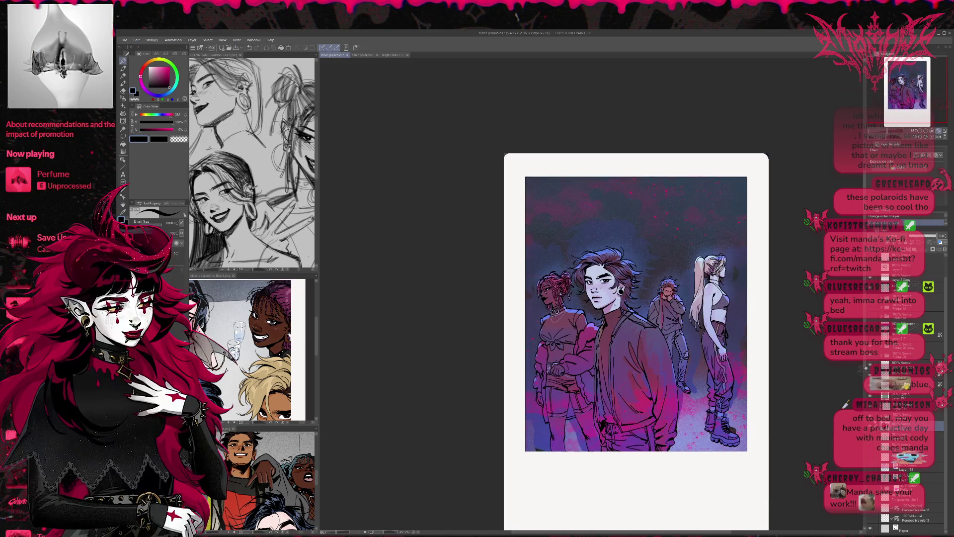
pyautogui.scroll(2, 905, 397)
pyautogui.scroll(2, 904, 398)
pyautogui.scroll(2, 904, 397)
pyautogui.scroll(2, 905, 398)
pyautogui.scroll(-2, 905, 398)
pyautogui.scroll(-2, 905, 398)
pyautogui.scroll(-2, 904, 398)
pyautogui.scroll(-2, 904, 398)
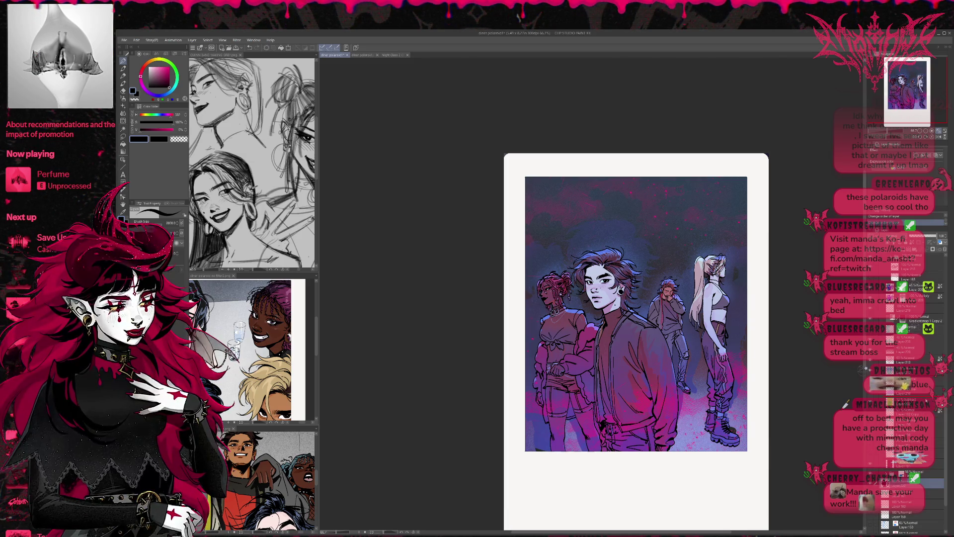
pyautogui.moveTo(895, 481); pyautogui.dragTo(894, 318)
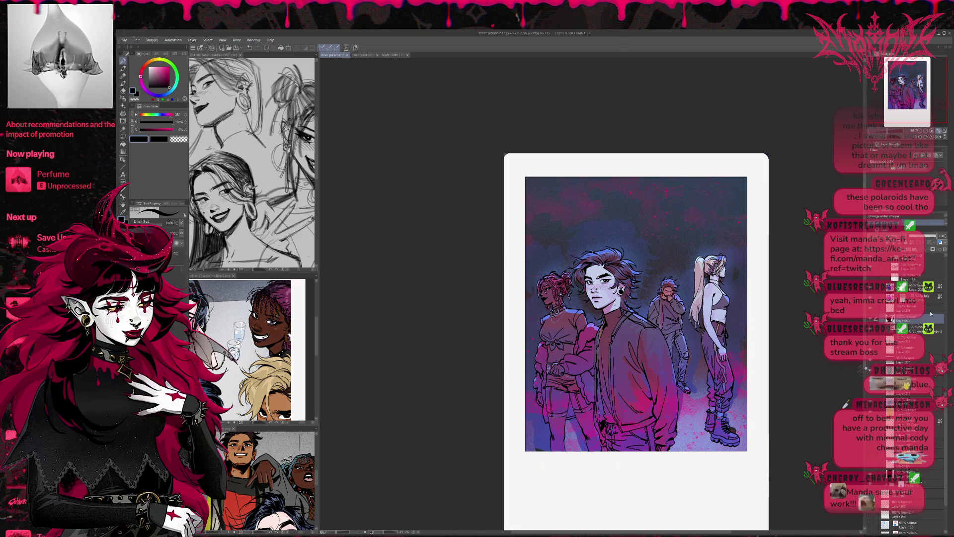
# Zoom in on the polaroid artwork and hide then show the colour layers to check the line art
pyautogui.moveTo(904, 132); pyautogui.dragTo(909, 132)
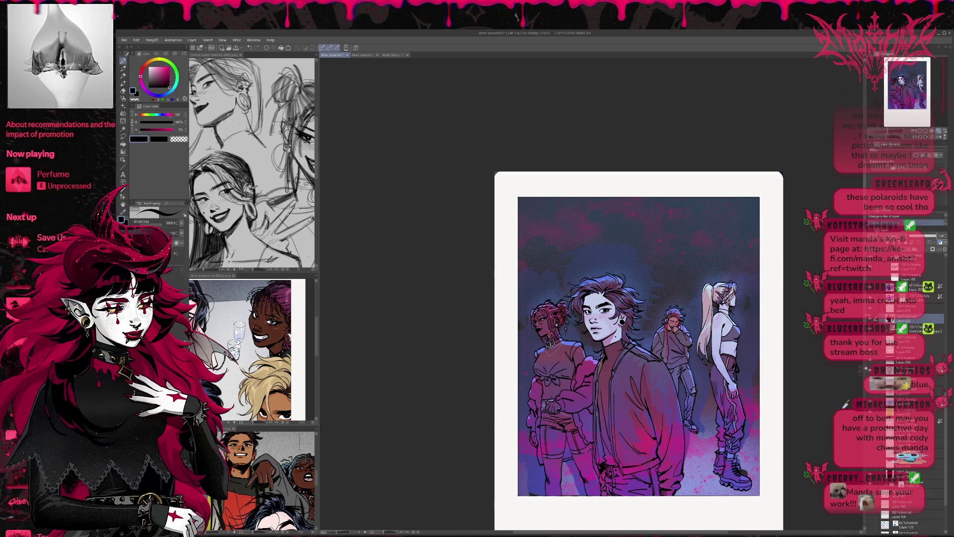
pyautogui.scroll(2, 909, 388)
pyautogui.scroll(1, 909, 388)
pyautogui.scroll(1, 909, 387)
pyautogui.scroll(2, 910, 388)
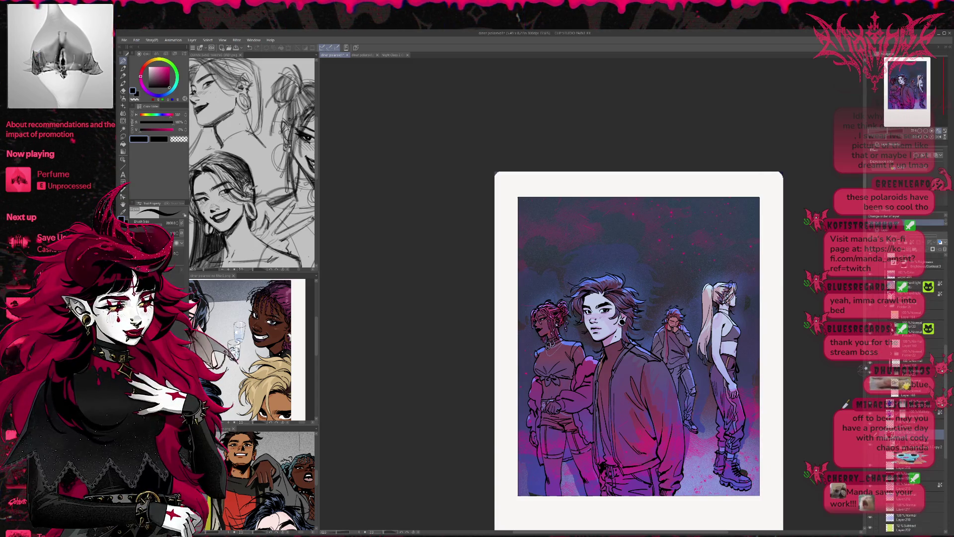
pyautogui.click(869, 307)
pyautogui.click(869, 307)
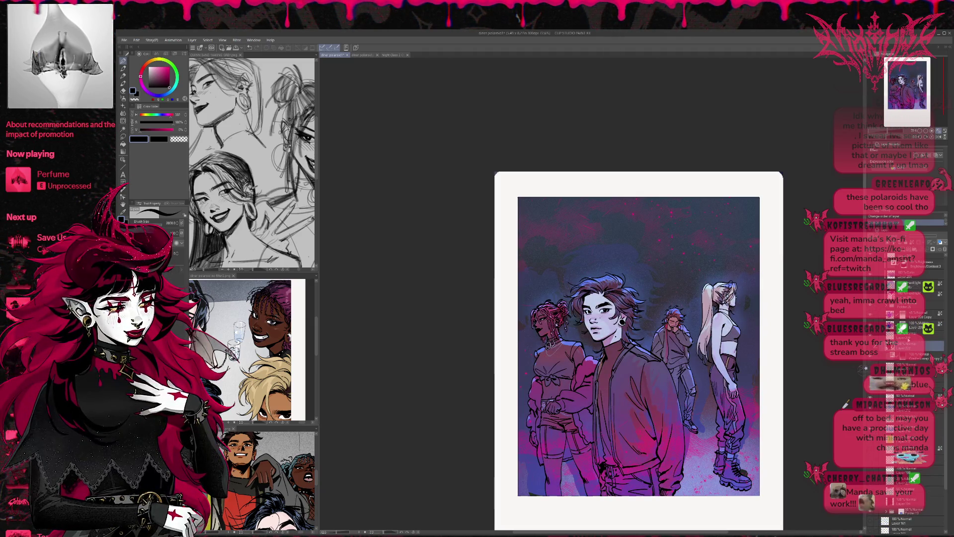
# Expand a layer folder and drag a layer higher in the stack
pyautogui.scroll(3, 909, 342)
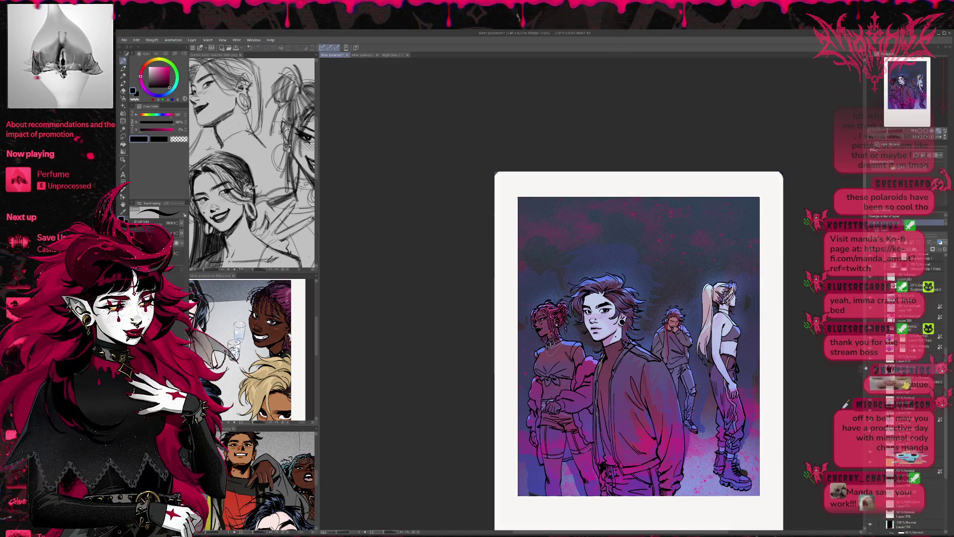
pyautogui.scroll(2, 909, 343)
pyautogui.scroll(2, 909, 343)
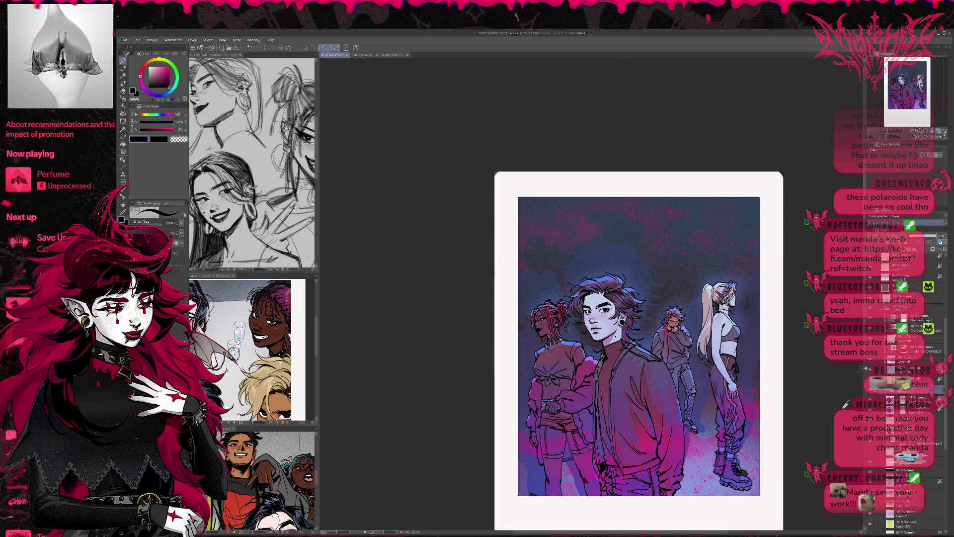
pyautogui.scroll(3, 909, 343)
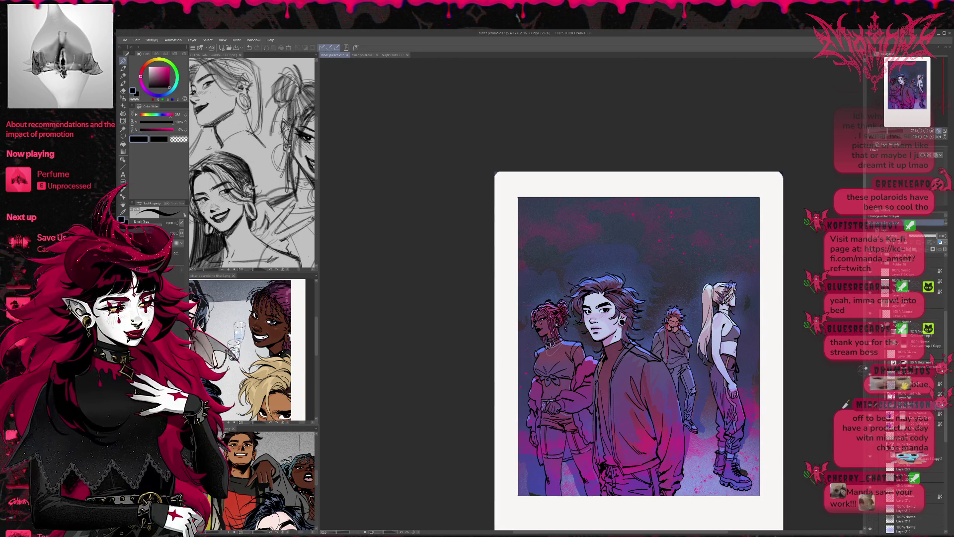
pyautogui.click(917, 335)
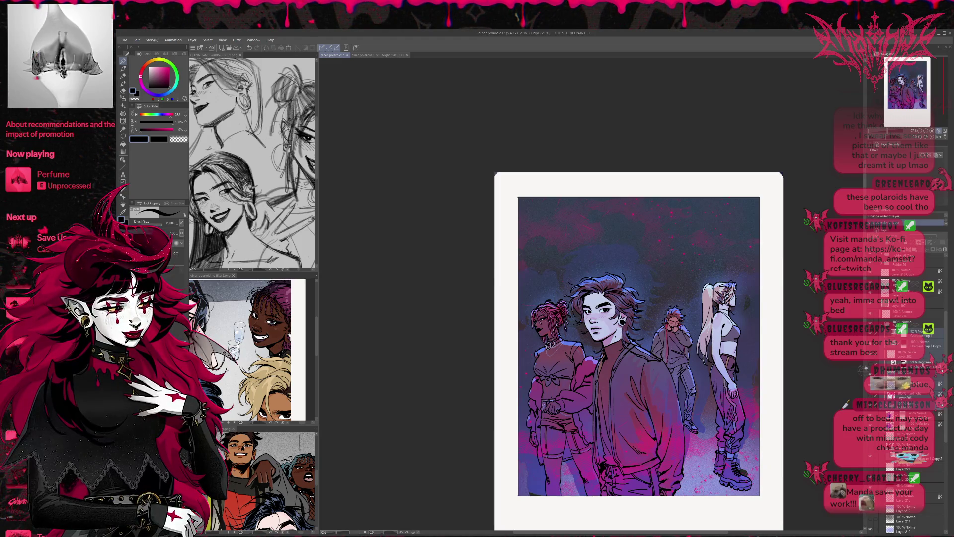
pyautogui.click(902, 335)
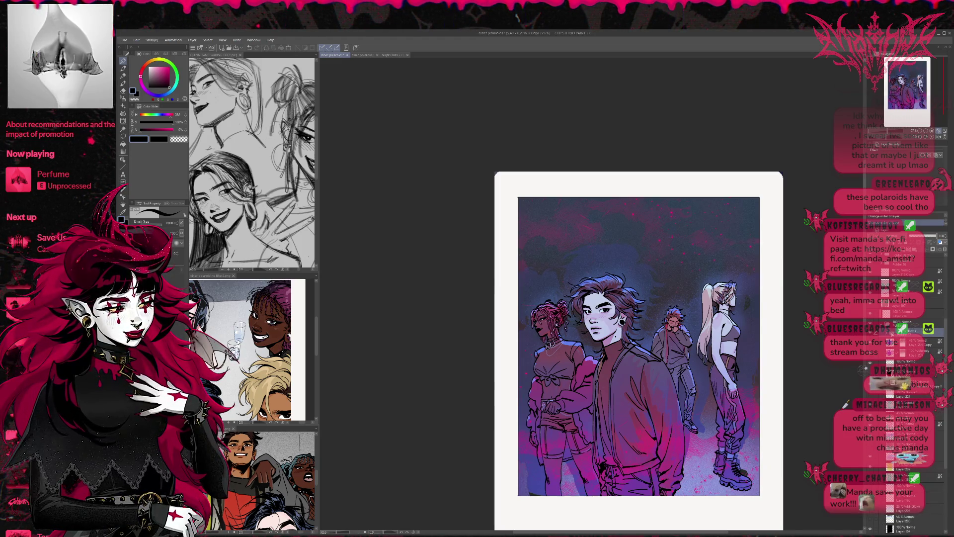
pyautogui.moveTo(903, 322); pyautogui.dragTo(904, 309)
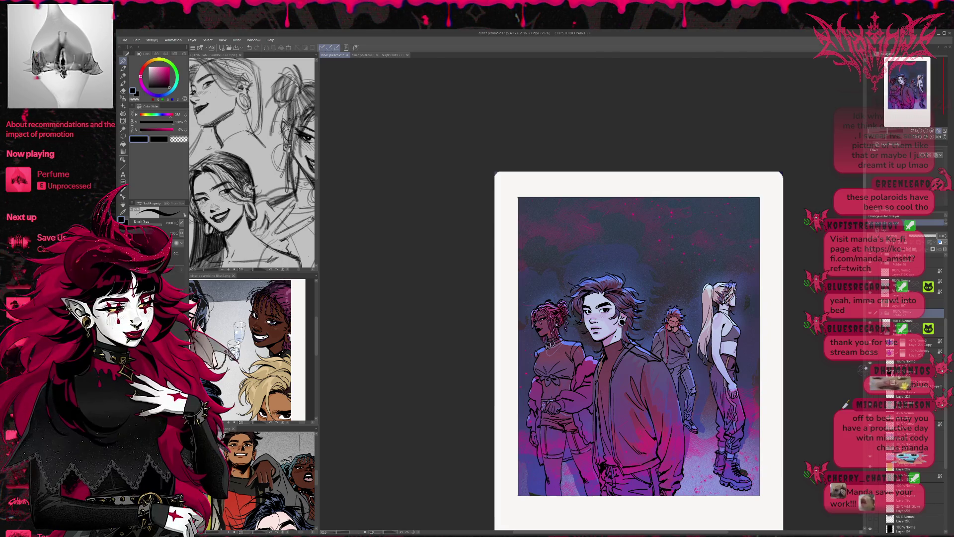
pyautogui.click(915, 373)
pyautogui.scroll(-5, 905, 398)
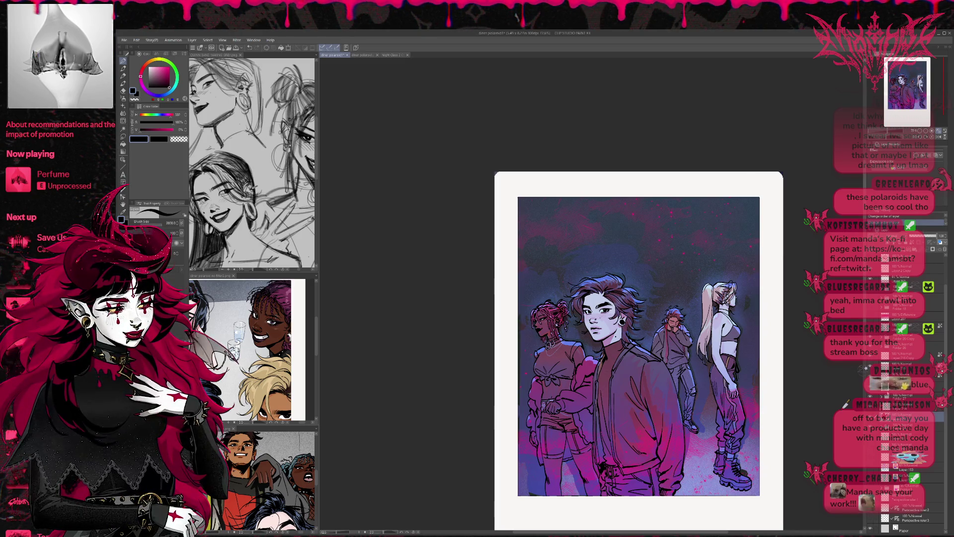
# Duplicate the Lighten glow layer to intensify the magenta and move the copy down one level
pyautogui.click(871, 373)
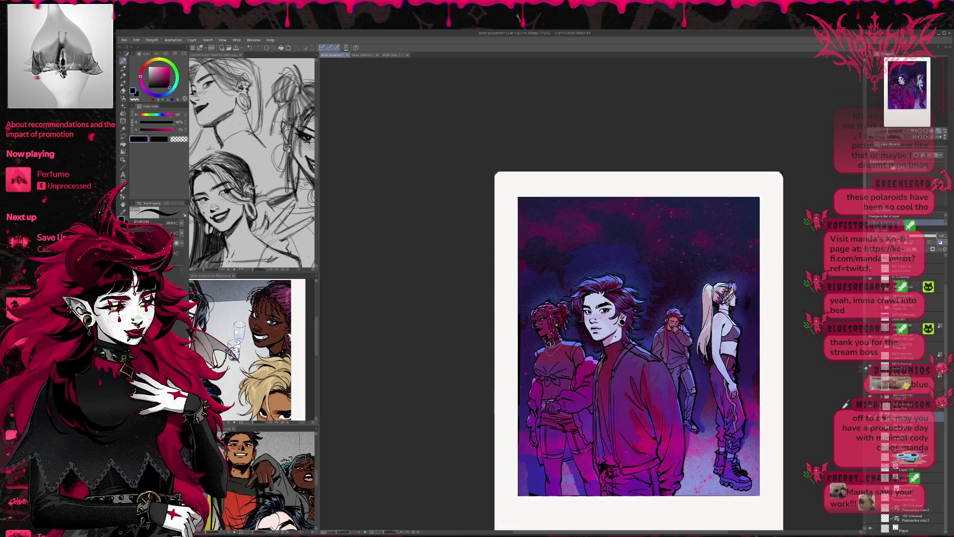
pyautogui.click(871, 373)
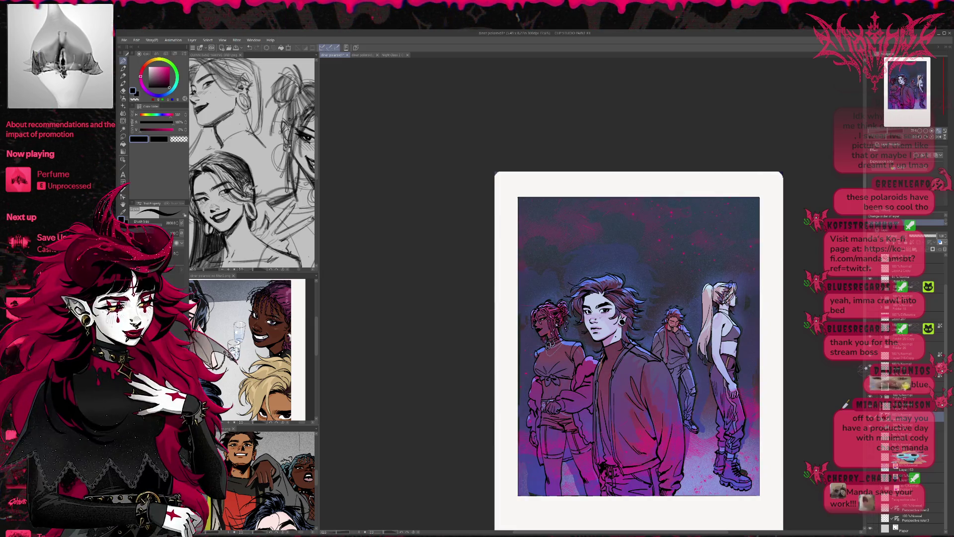
pyautogui.click(909, 386)
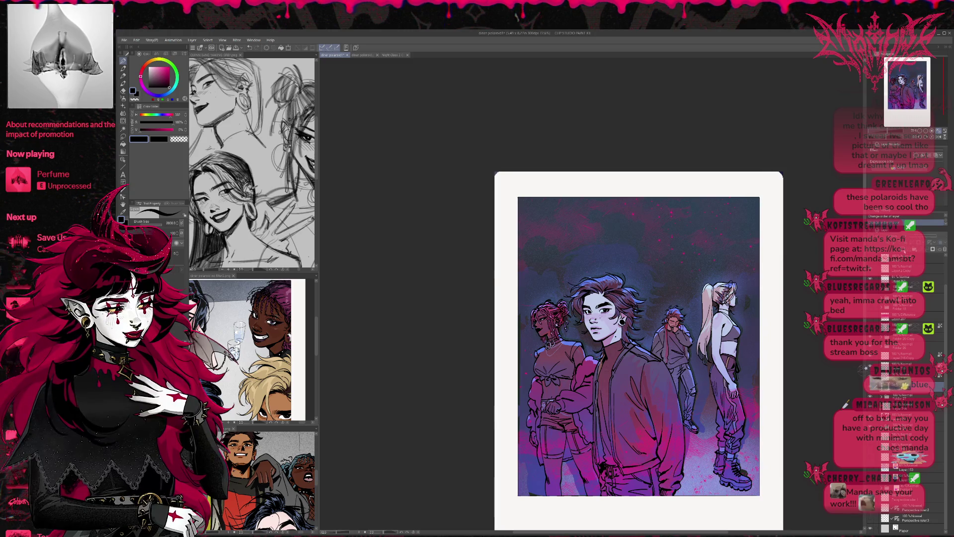
pyautogui.hotkey('ctrl', 'v')
pyautogui.hotkey('ctrl', 'j')
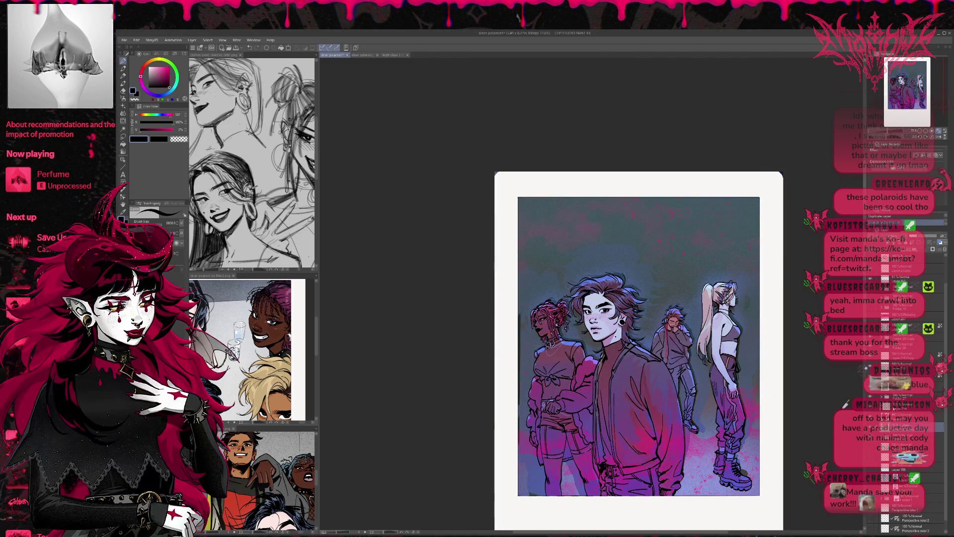
pyautogui.hotkey('ctrl', '[')
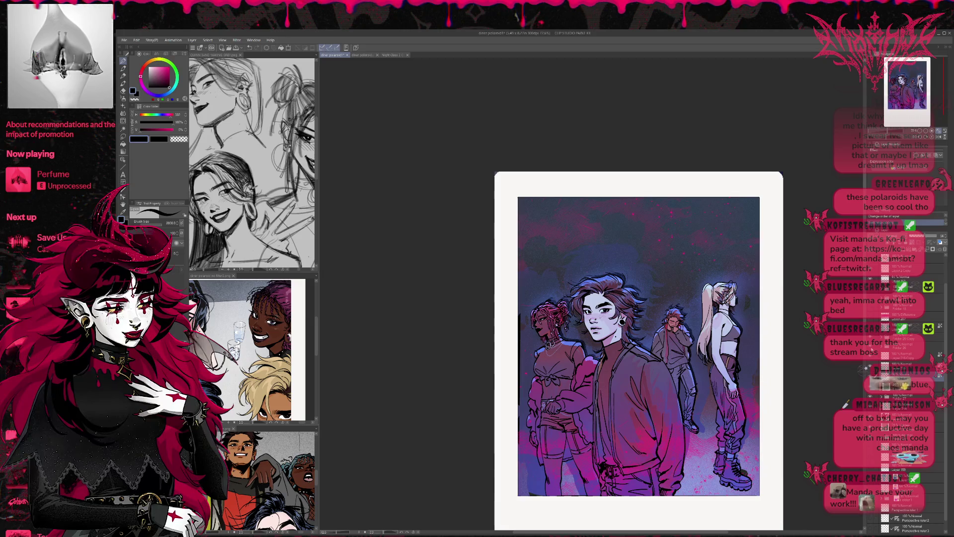
# Toggle several layers on and off, expanding a layer folder, to compare the figures' look
pyautogui.click(909, 417)
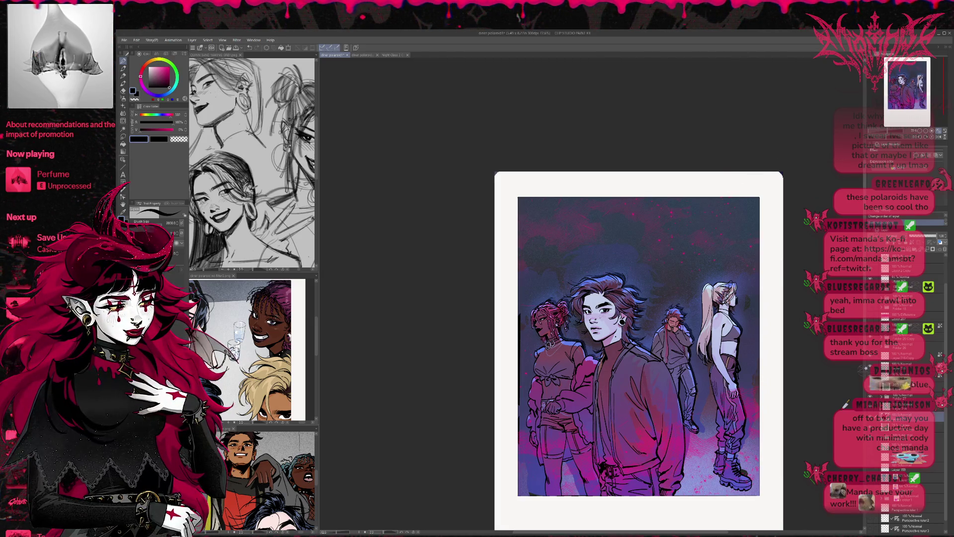
pyautogui.click(870, 395)
pyautogui.click(870, 395)
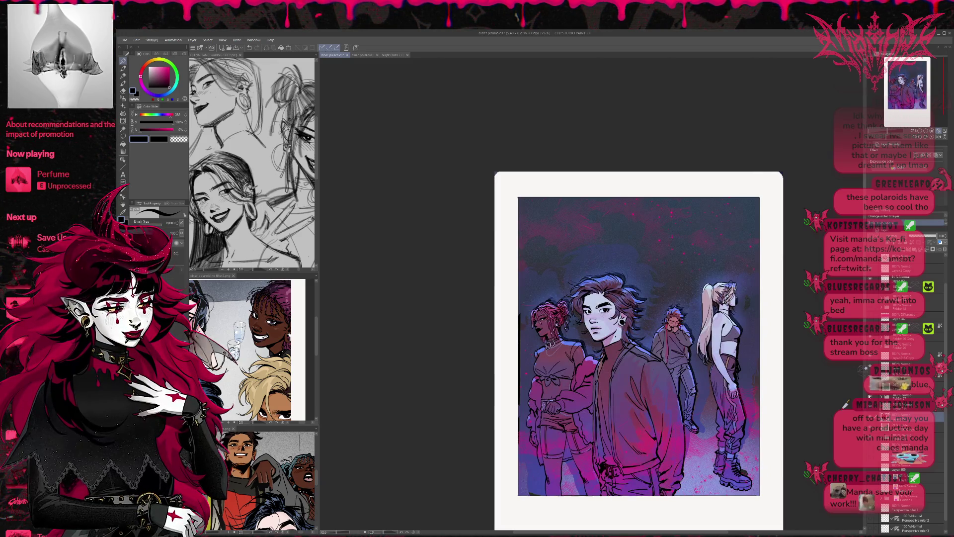
pyautogui.click(877, 396)
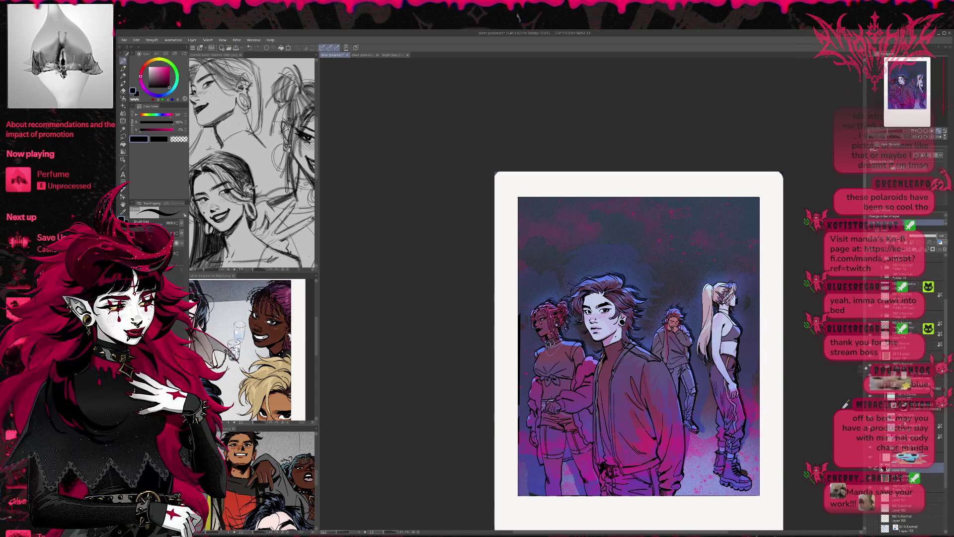
pyautogui.click(871, 448)
pyautogui.click(871, 448)
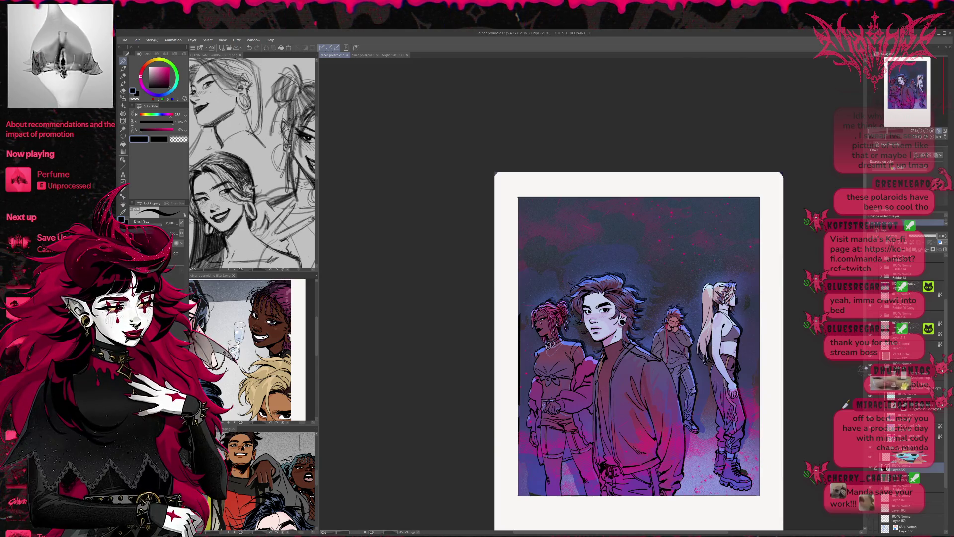
pyautogui.click(870, 357)
pyautogui.click(870, 357)
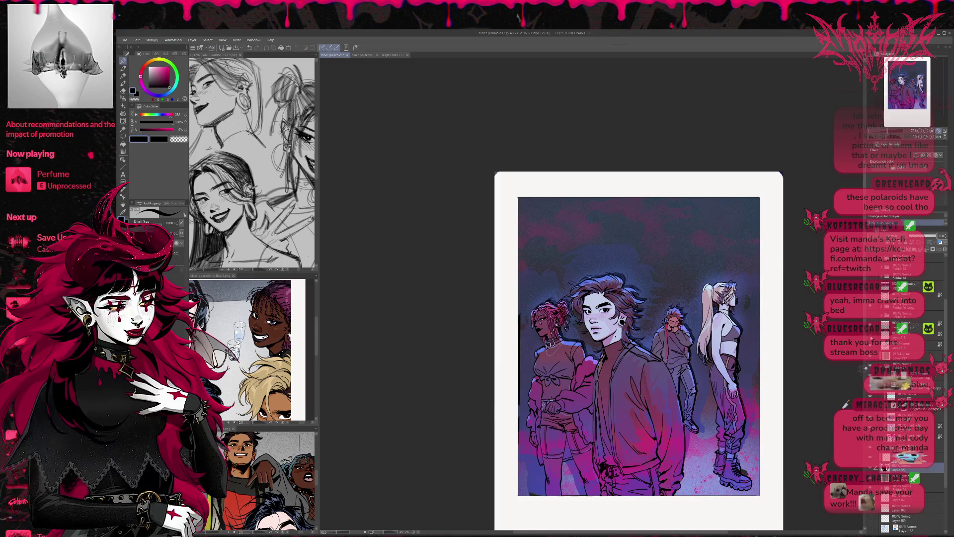
# Toggle the figures' colour layer, back-figure layer and smoky shadow layer to check each effect
pyautogui.click(869, 450)
pyautogui.click(869, 451)
pyautogui.click(869, 451)
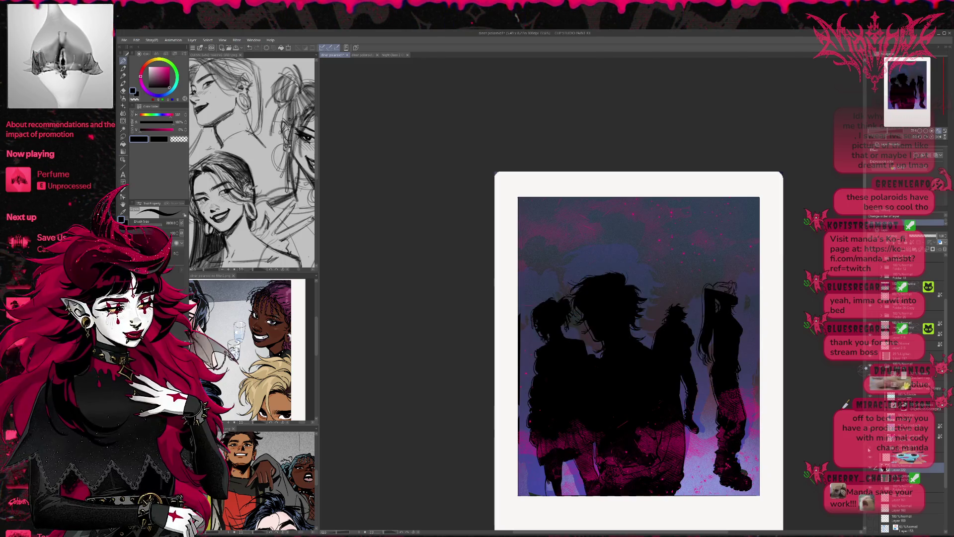
pyautogui.click(869, 451)
pyautogui.scroll(-3, 884, 468)
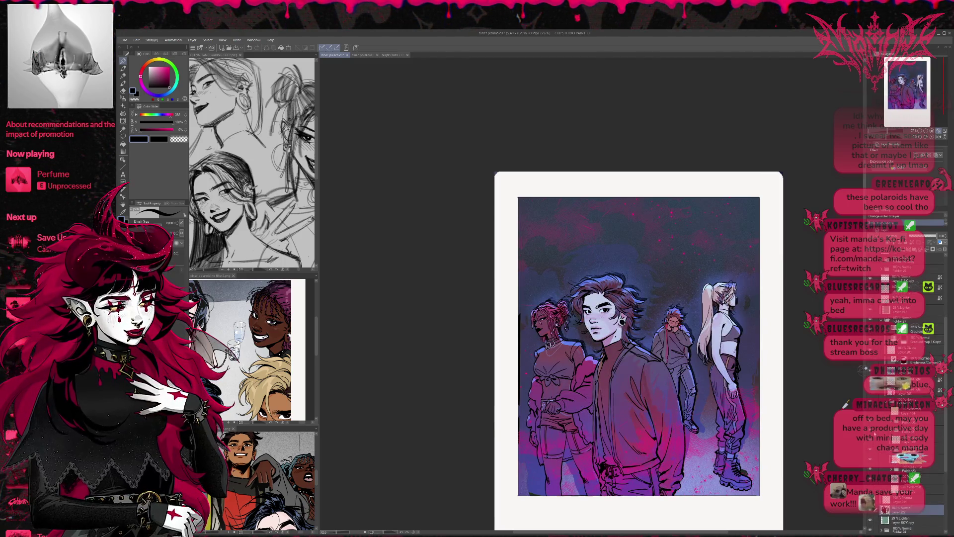
pyautogui.scroll(-2, 885, 477)
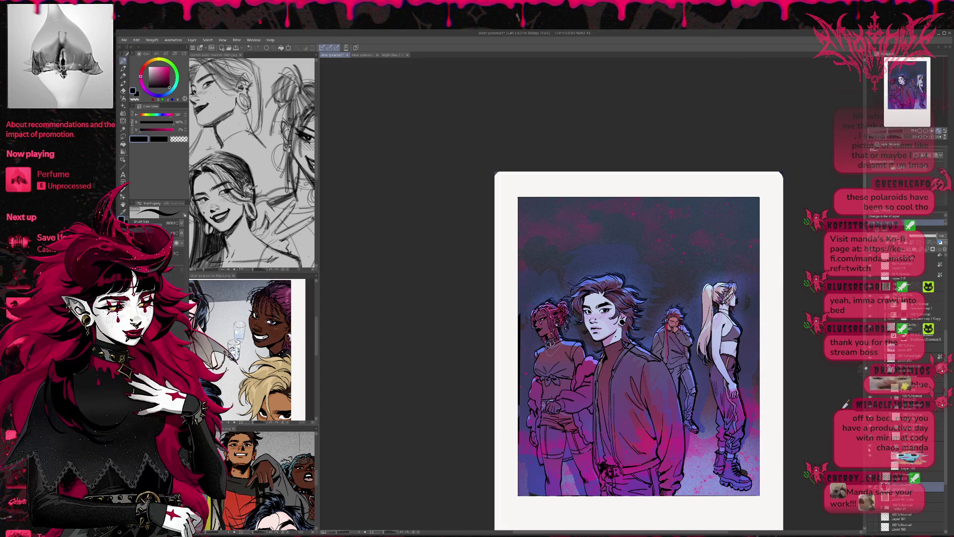
pyautogui.click(871, 455)
pyautogui.click(871, 456)
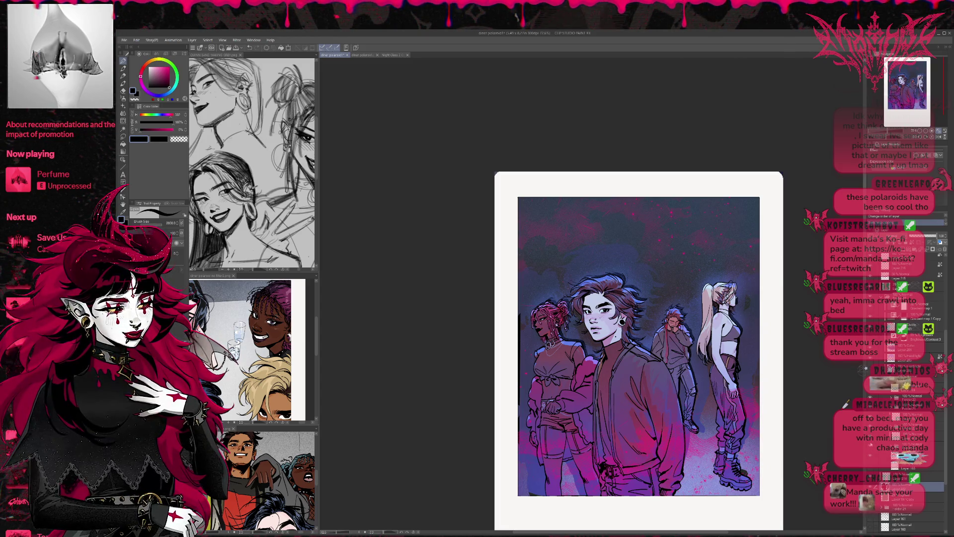
pyautogui.click(871, 455)
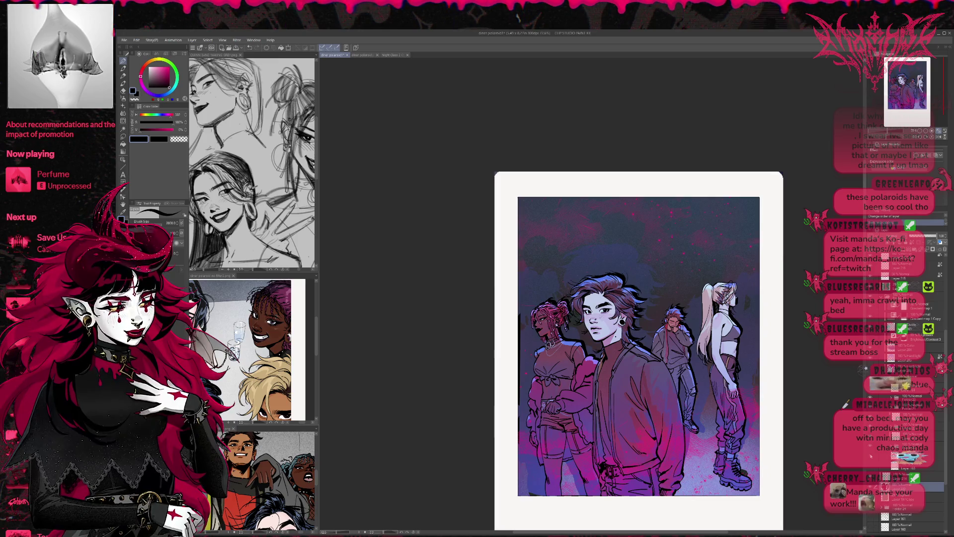
pyautogui.click(870, 455)
# Clip the shadow layer to the layer below and move it up, comparing the speckled glow
pyautogui.hotkey('ctrl', 'alt', 'g')
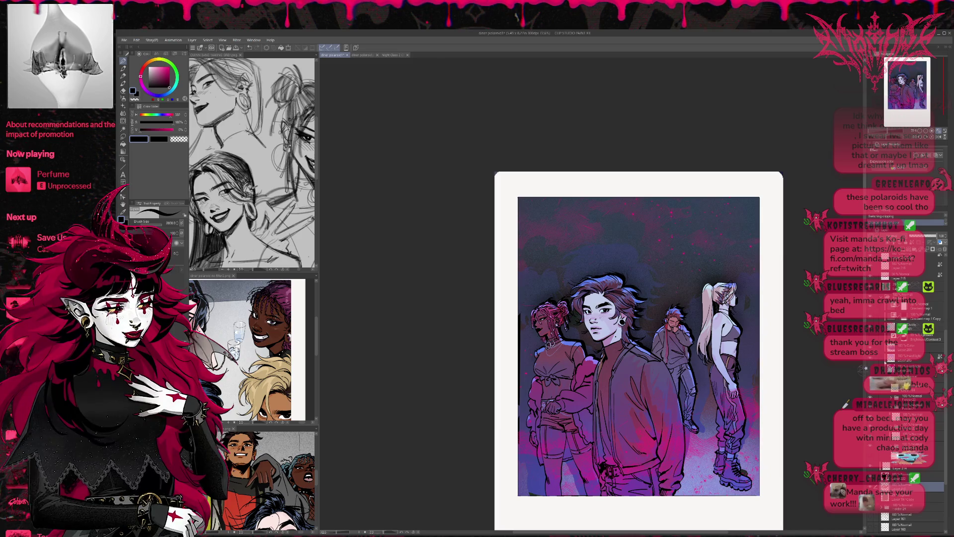
pyautogui.hotkey('ctrl', ']')
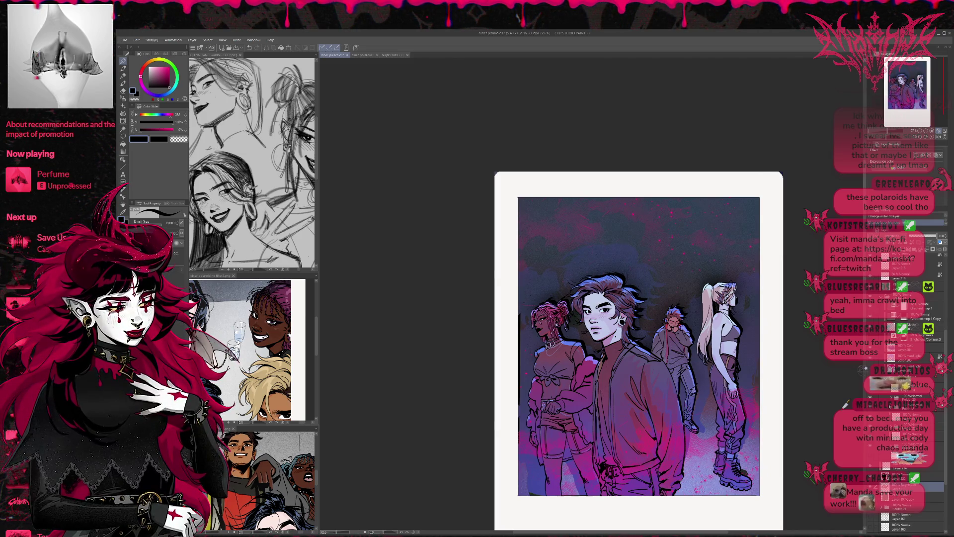
pyautogui.hotkey('ctrl', 'z')
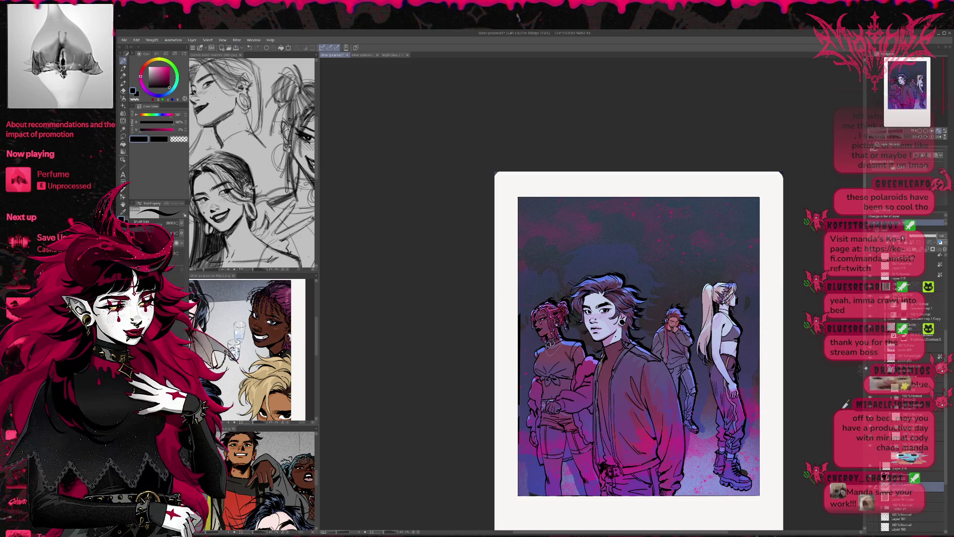
pyautogui.hotkey('ctrl', 'y')
pyautogui.hotkey('ctrl', 'z')
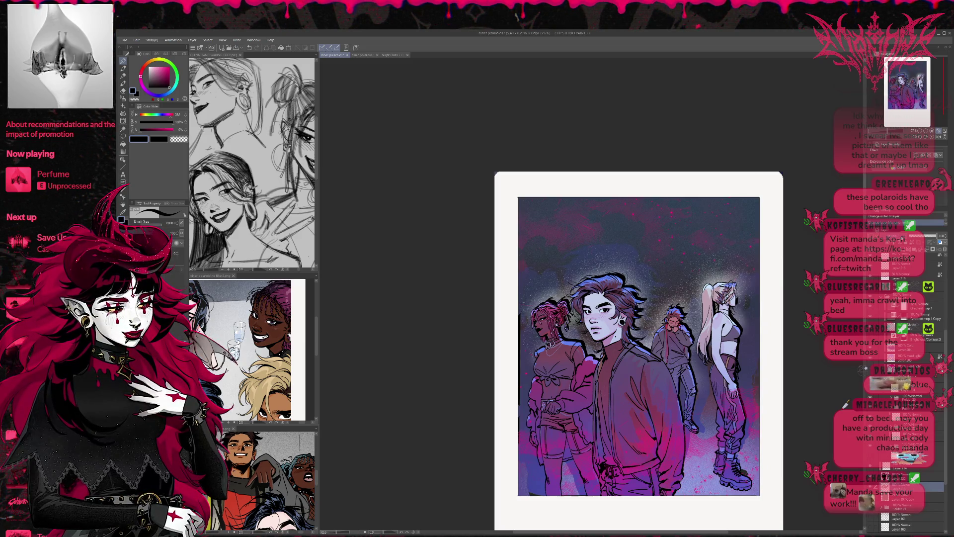
pyautogui.hotkey('ctrl', 'z')
pyautogui.hotkey('ctrl', 'z')
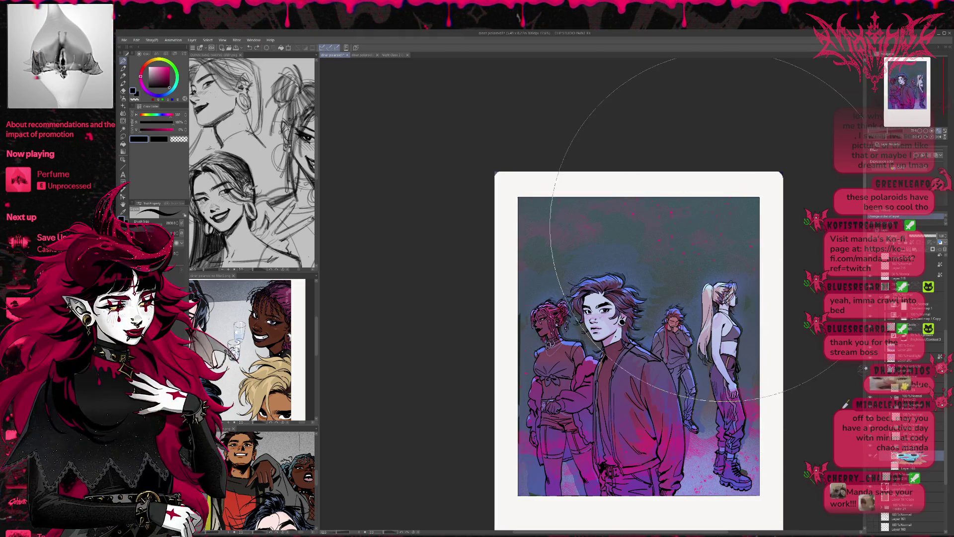
pyautogui.hotkey('ctrl', 'y')
# Sample blues from the hair, move the shadow layer lower and lock its transparent pixels
pyautogui.keyDown('alt'); pyautogui.click(629, 285); pyautogui.keyUp('alt')
pyautogui.keyDown('alt'); pyautogui.click(628, 285); pyautogui.keyUp('alt')
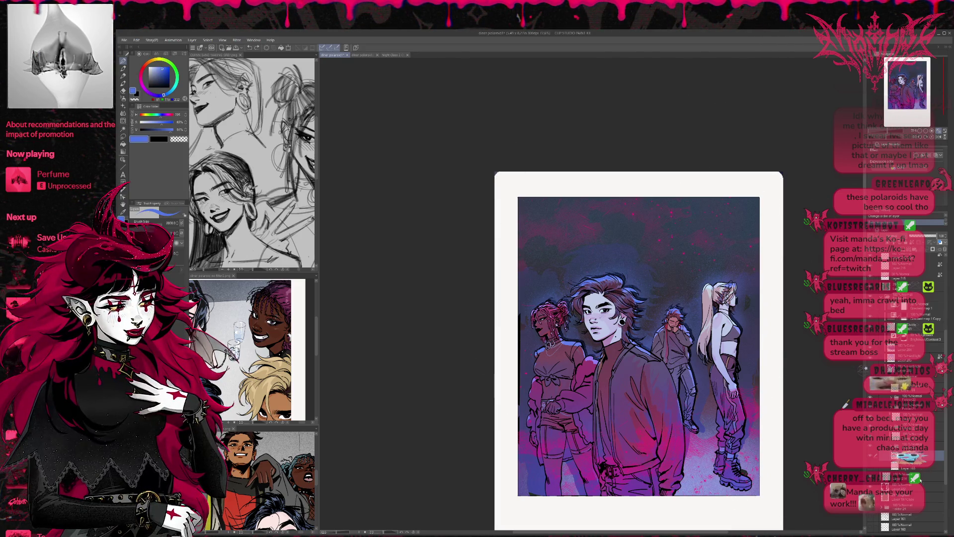
pyautogui.click(890, 476)
pyautogui.moveTo(890, 476); pyautogui.dragTo(890, 467)
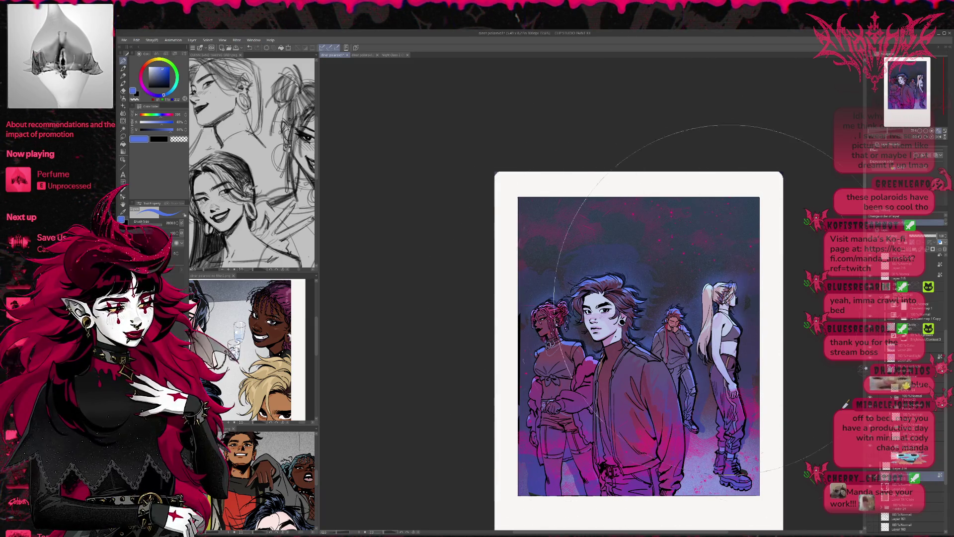
pyautogui.click(922, 497)
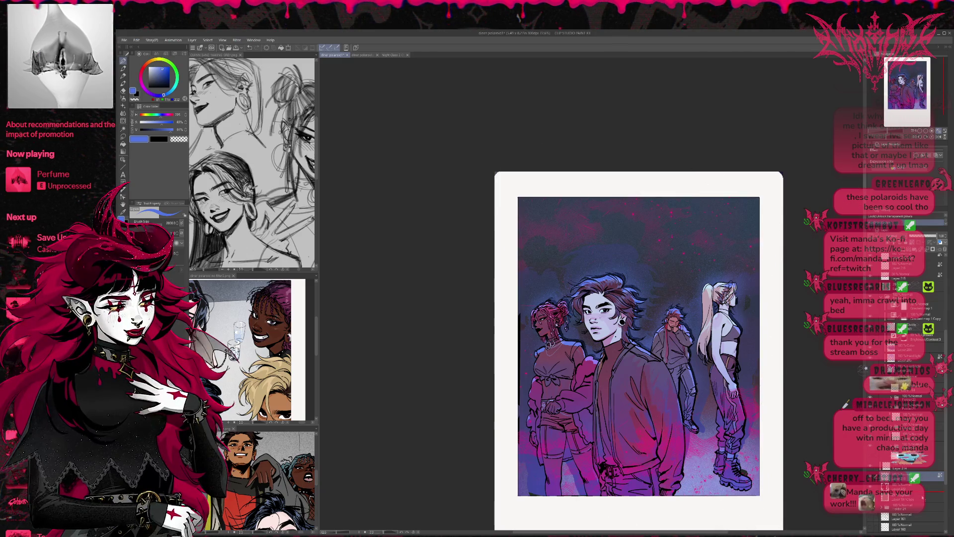
pyautogui.click(922, 492)
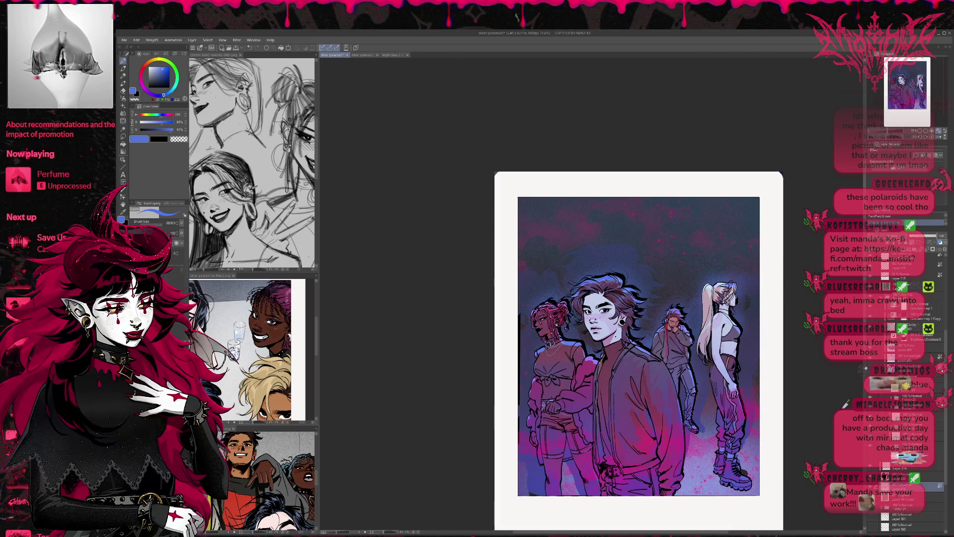
pyautogui.click(921, 474)
pyautogui.hotkey('ctrl', 't')
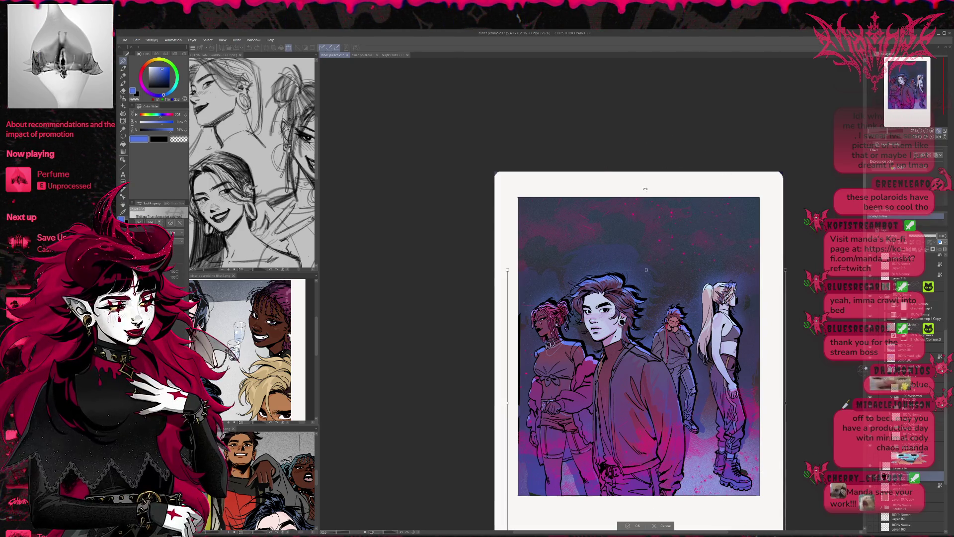
# Stretch the shadow layer's top edge slightly upward and apply the transform
pyautogui.moveTo(646, 270); pyautogui.dragTo(646, 271)
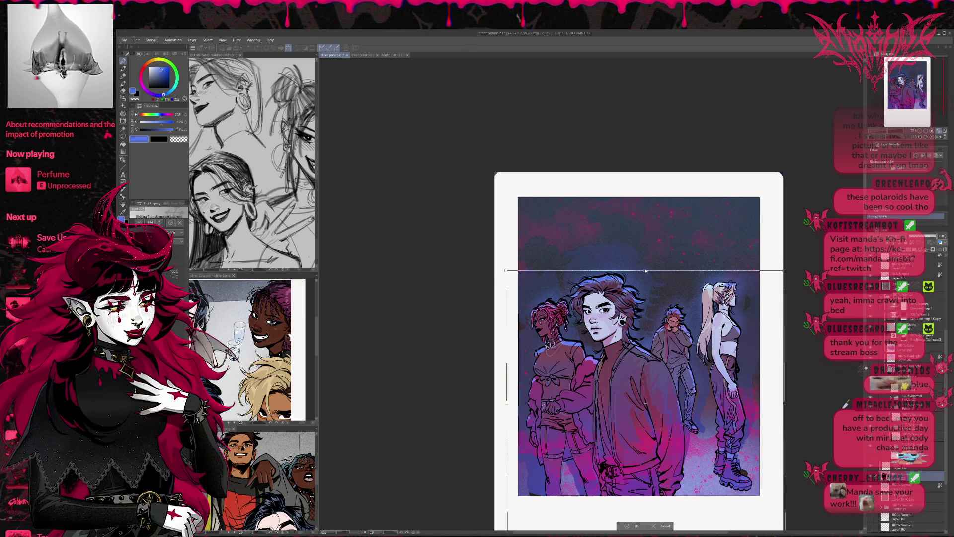
pyautogui.moveTo(646, 271); pyautogui.dragTo(645, 266)
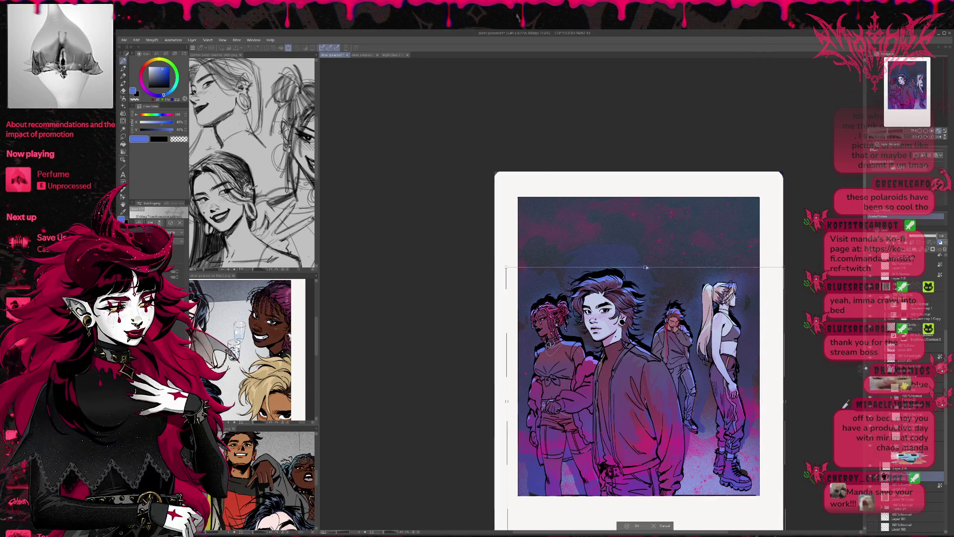
pyautogui.moveTo(644, 266); pyautogui.dragTo(647, 256)
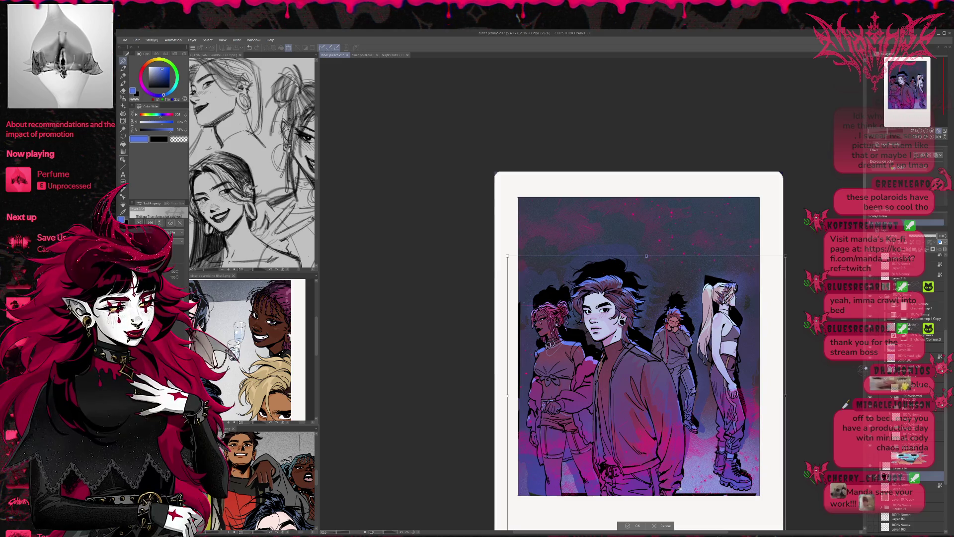
pyautogui.click(665, 525)
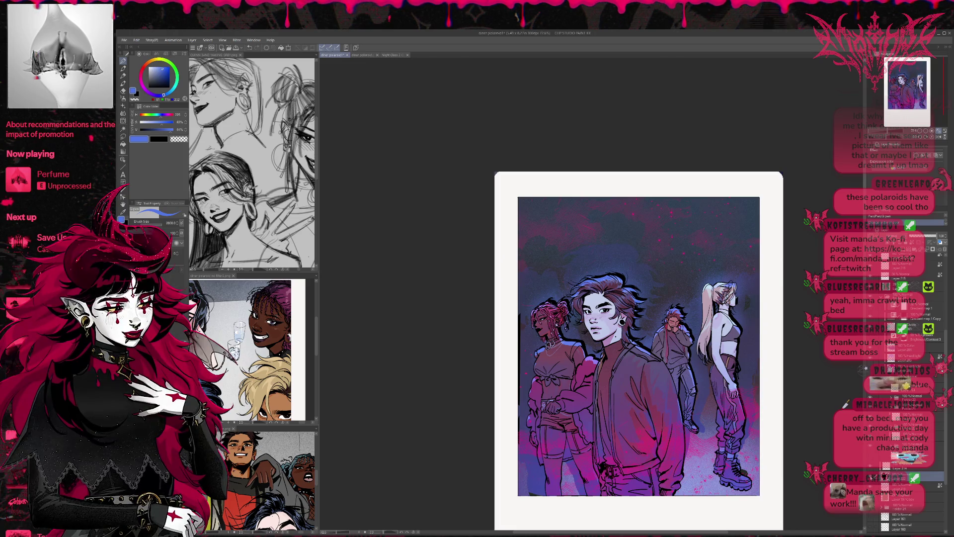
pyautogui.keyDown('ctrl'); pyautogui.click(885, 475); pyautogui.keyUp('ctrl')
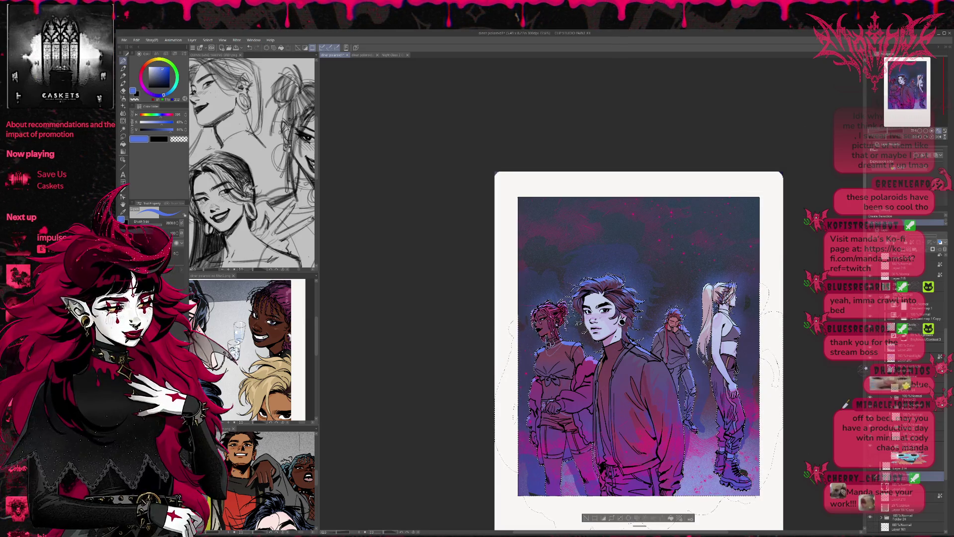
# Set the colour to black, clear the selection, and stretch the shadow silhouettes taller
pyautogui.press('x')
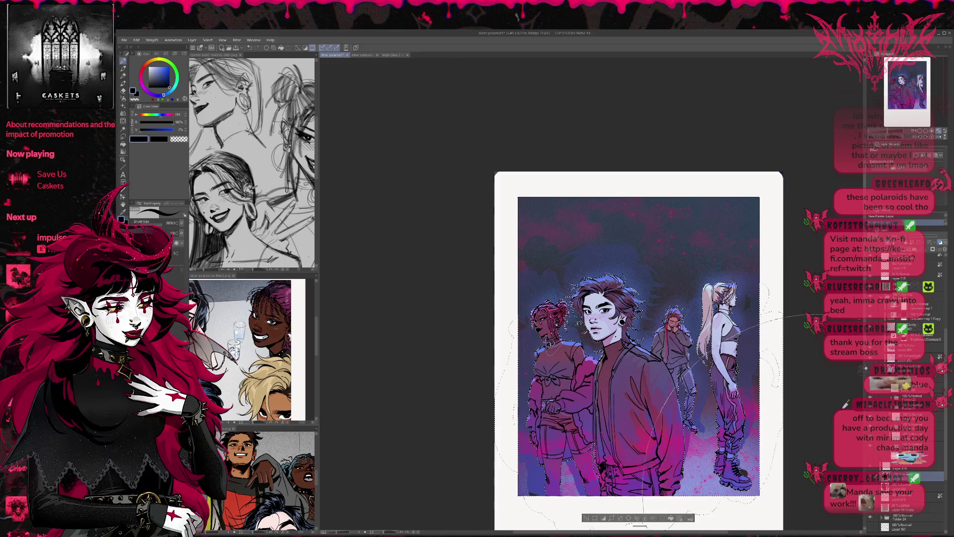
pyautogui.hotkey('ctrl', 'd')
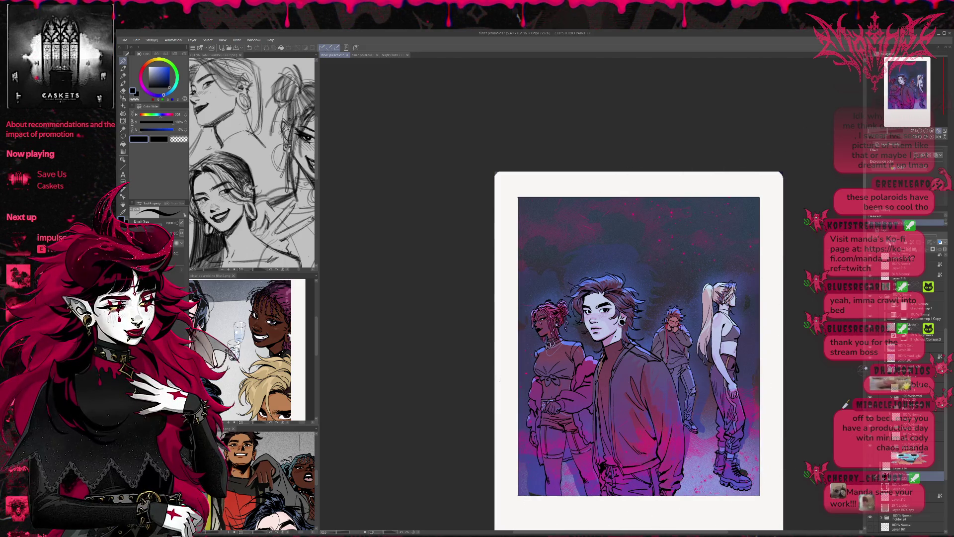
pyautogui.hotkey('ctrl', 't')
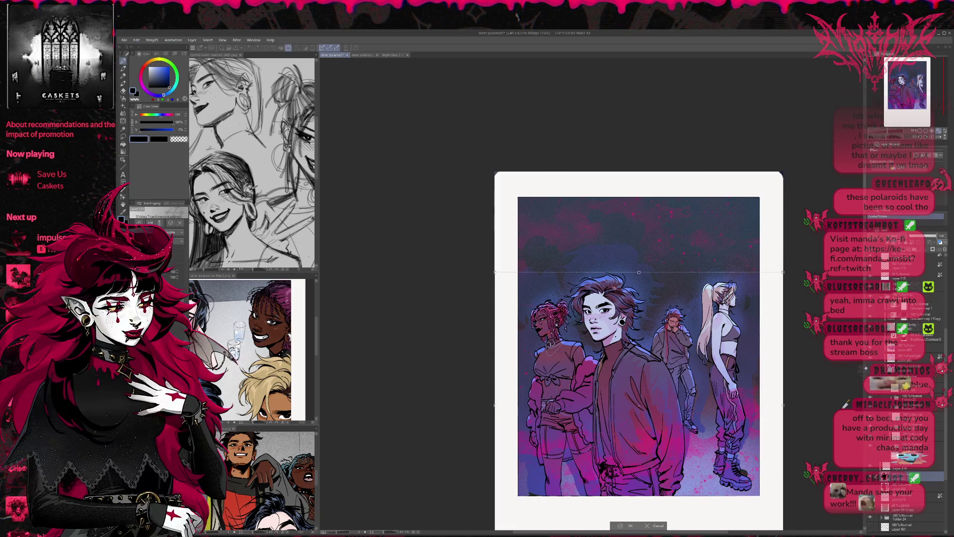
pyautogui.moveTo(639, 261); pyautogui.dragTo(640, 262)
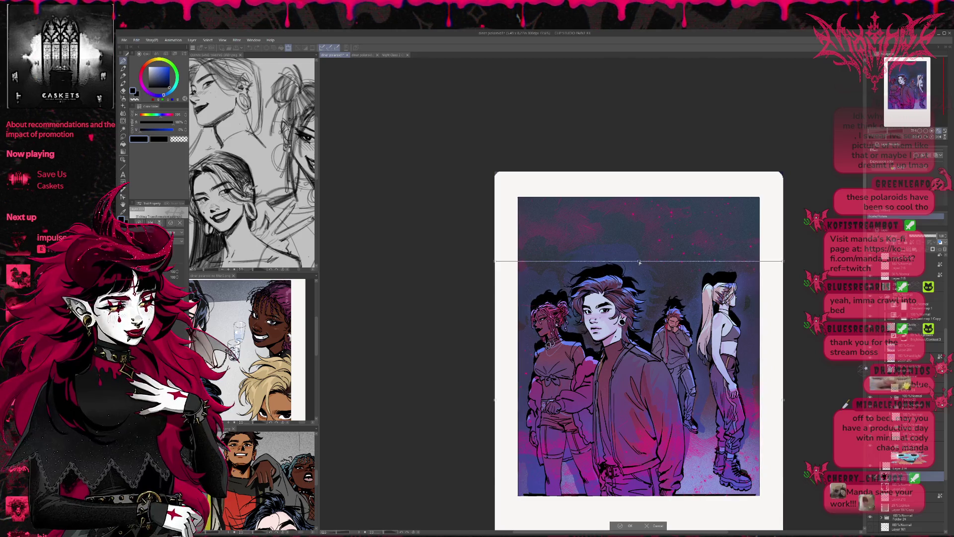
pyautogui.moveTo(639, 262); pyautogui.dragTo(641, 256)
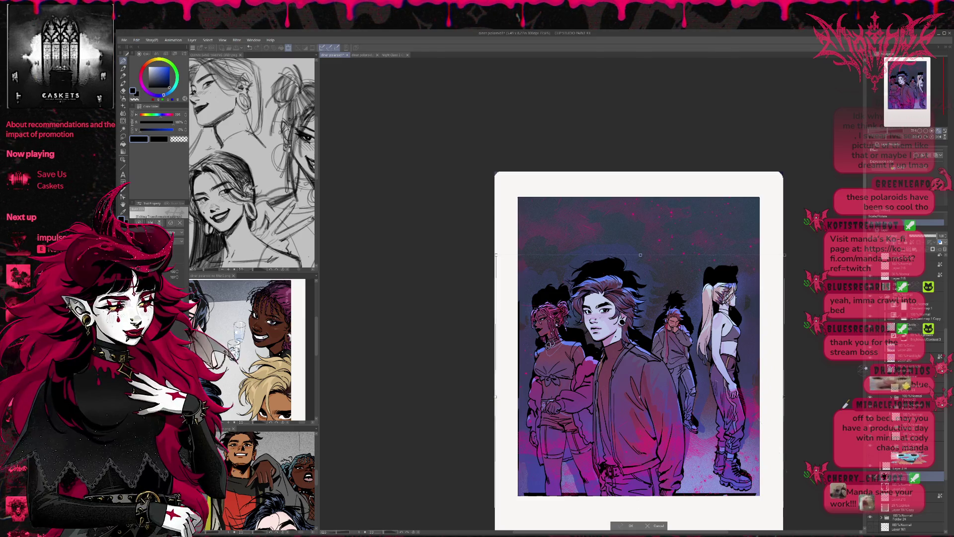
pyautogui.press('Return')
# Erase the dark strips along the artwork's bottom and left edges
pyautogui.press('e')
pyautogui.moveTo(675, 497); pyautogui.dragTo(767, 494)
pyautogui.moveTo(519, 495); pyautogui.dragTo(590, 497)
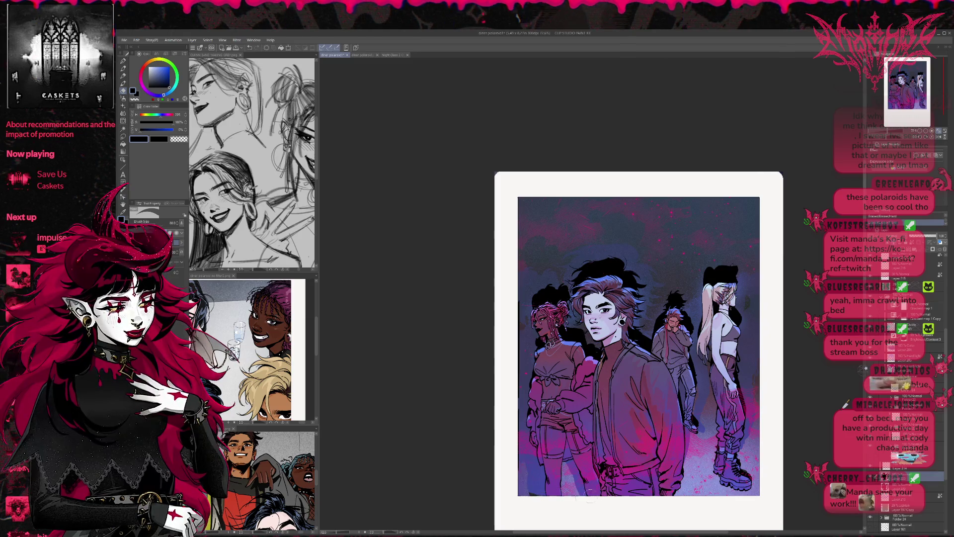
pyautogui.moveTo(518, 491); pyautogui.dragTo(519, 382)
pyautogui.moveTo(510, 467); pyautogui.dragTo(513, 394)
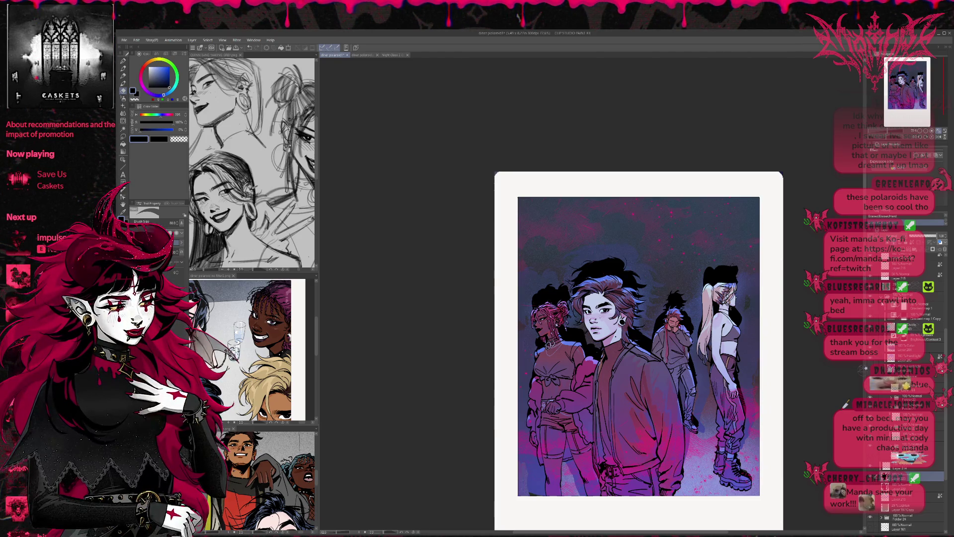
# Toggle the central boy's layer and a lower line-art layer to compare colours
pyautogui.scroll(1, 905, 398)
pyautogui.scroll(1, 904, 397)
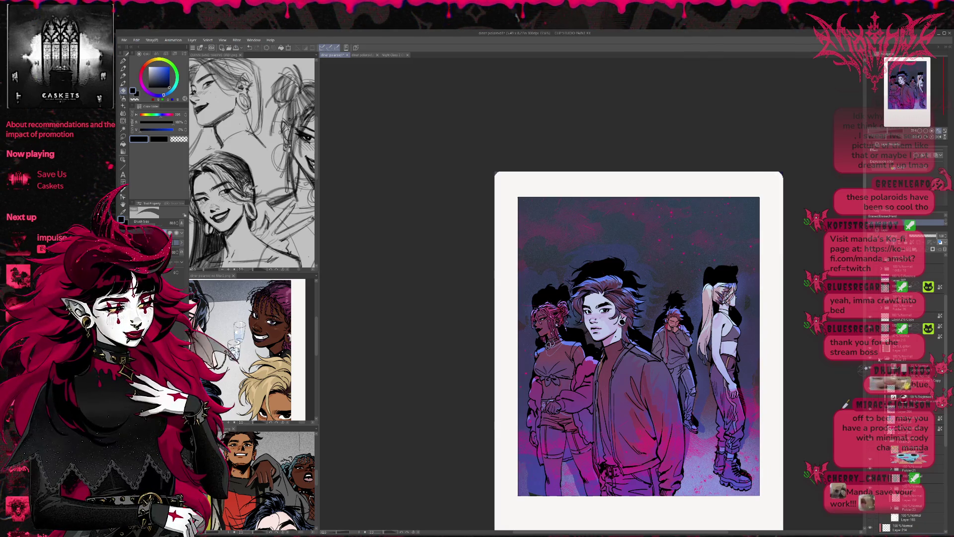
pyautogui.scroll(-2, 873, 365)
pyautogui.click(870, 514)
pyautogui.hotkey('ctrl', 'z')
pyautogui.scroll(-2, 904, 398)
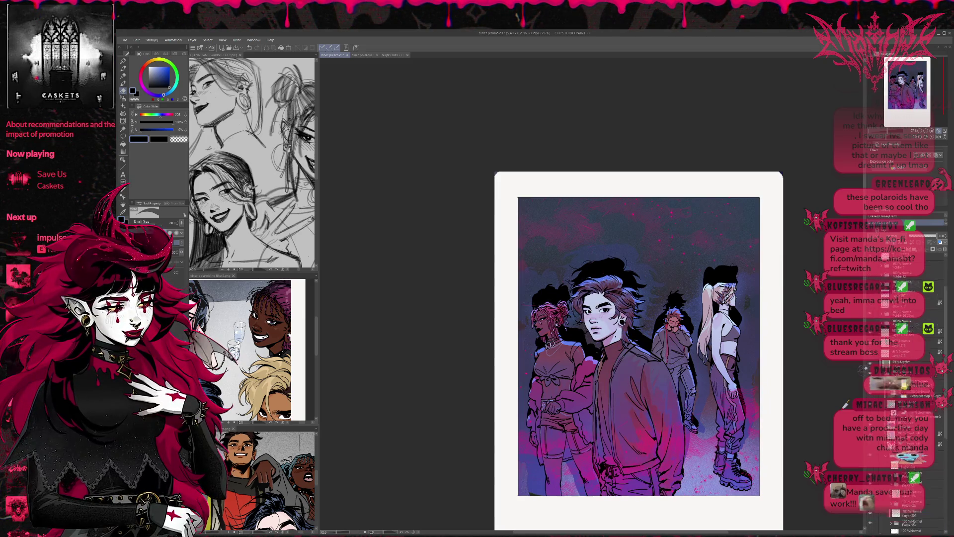
pyautogui.click(871, 467)
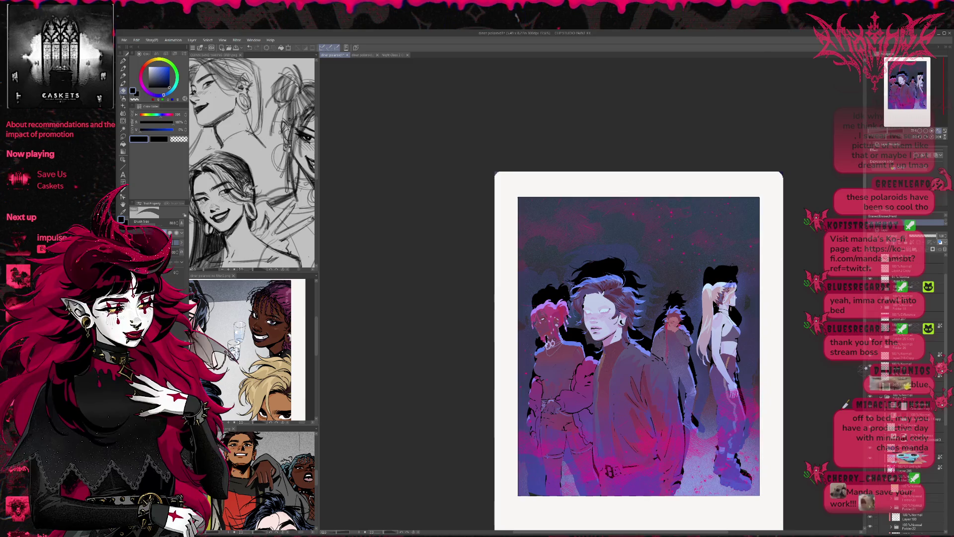
pyautogui.click(871, 467)
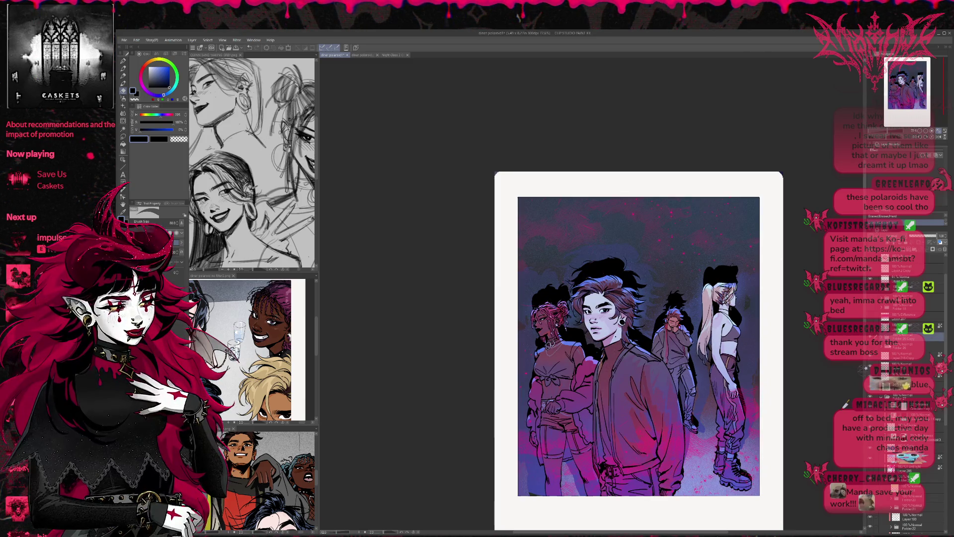
# On the gradient mask layer, use a brush with transparent colour, keeping the darker jeans and boots texture
pyautogui.click(910, 338)
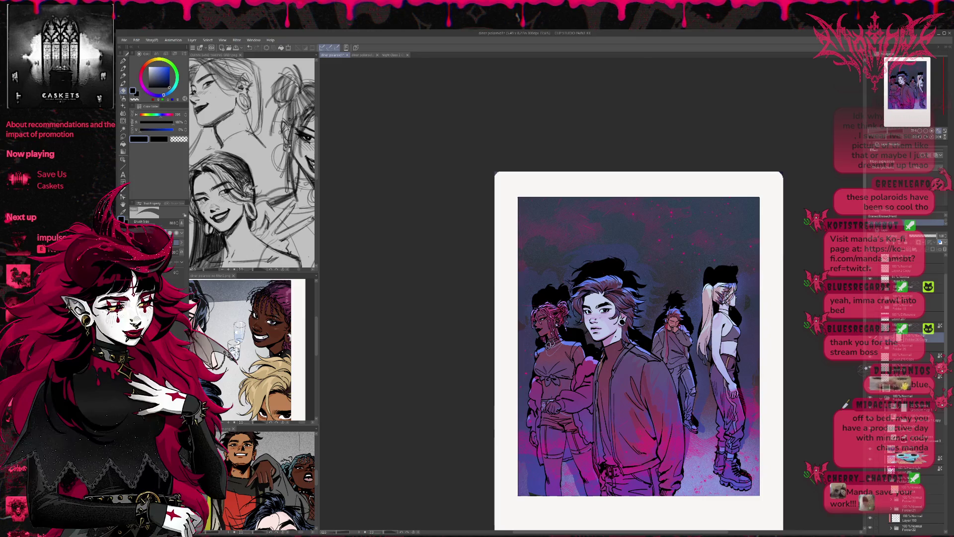
pyautogui.click(122, 61)
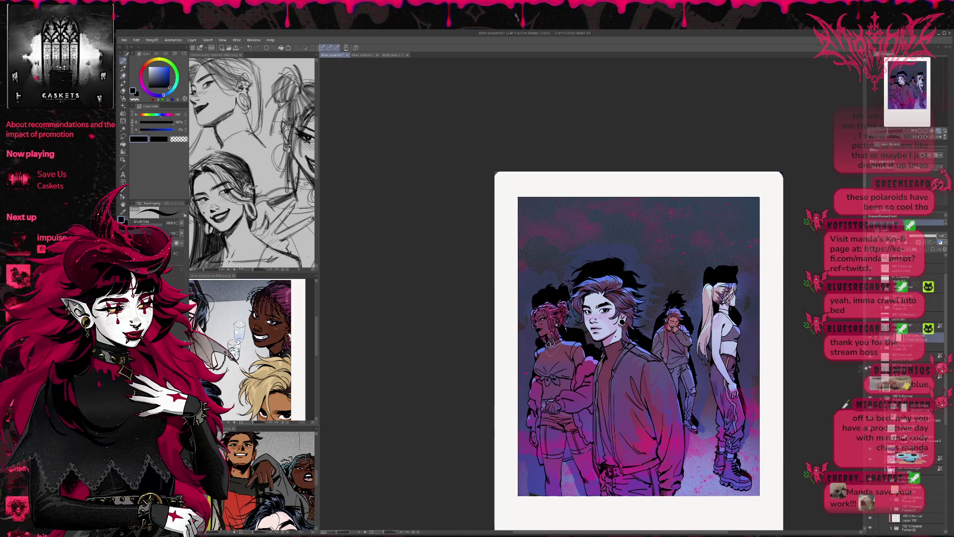
pyautogui.press('e')
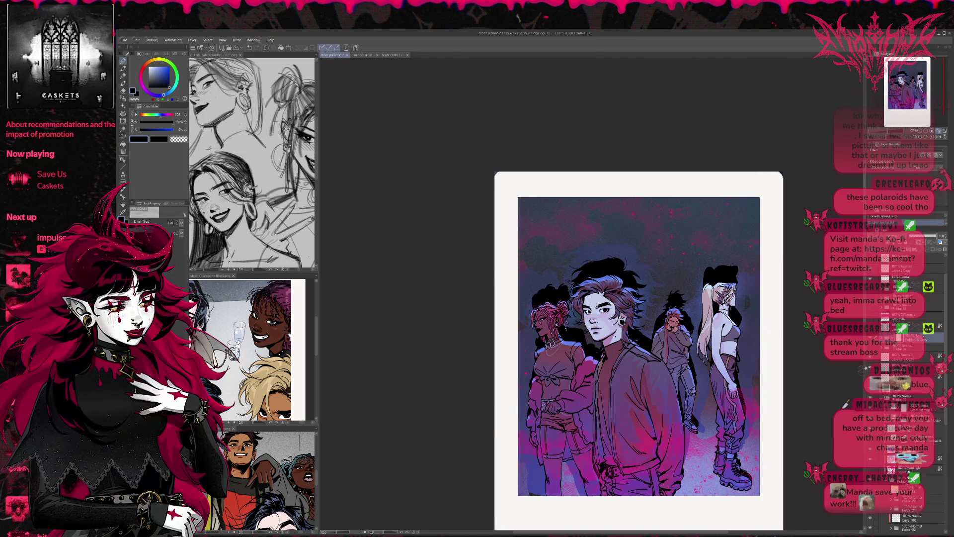
pyautogui.press('c')
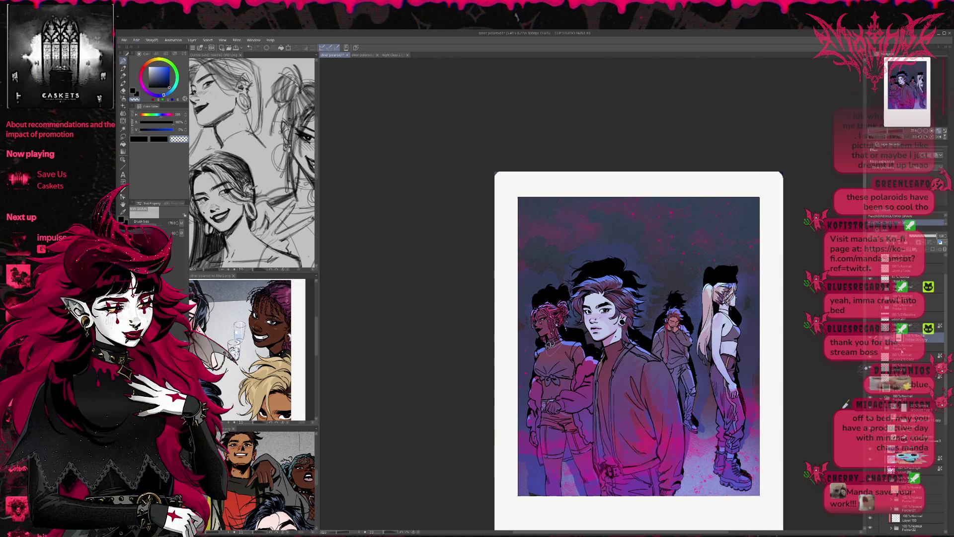
pyautogui.hotkey('ctrl', 'z')
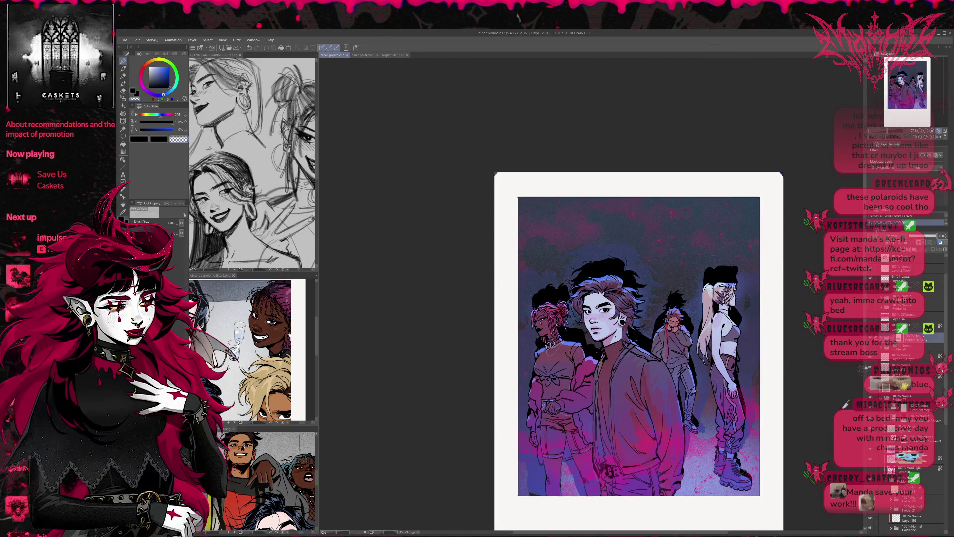
pyautogui.click(910, 283)
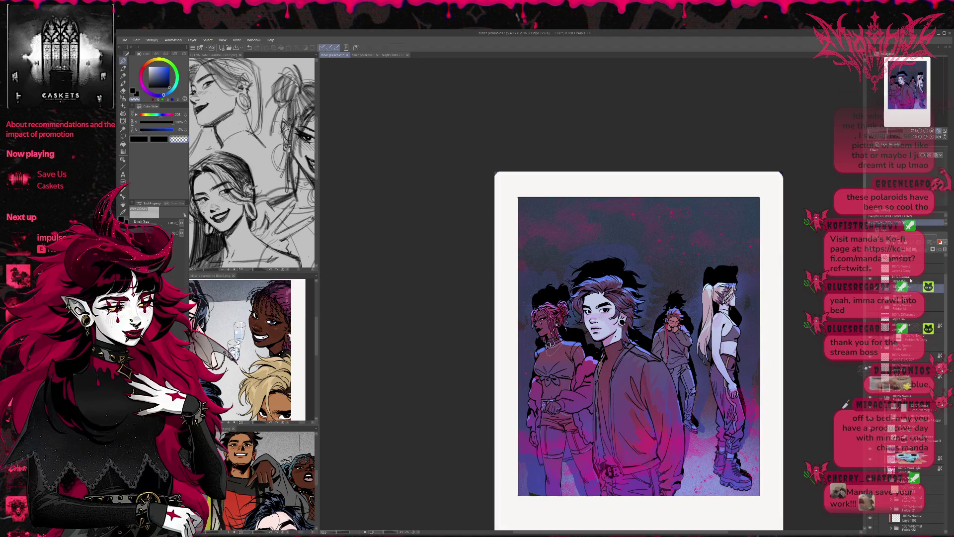
pyautogui.click(914, 337)
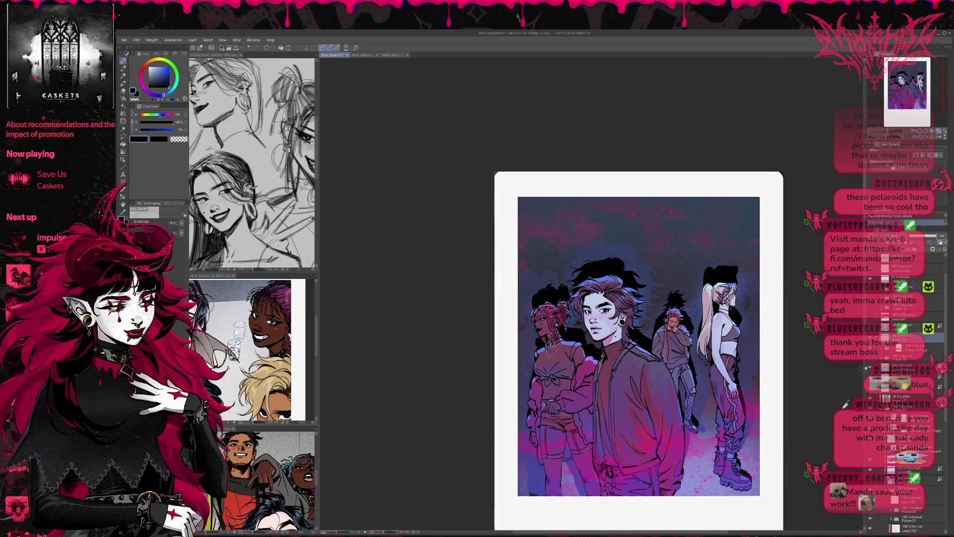
# Darken the boy's sleeve shading, pick a light blue, and set the brush size to 12
pyautogui.press('e')
pyautogui.scroll(3, 655, 398)
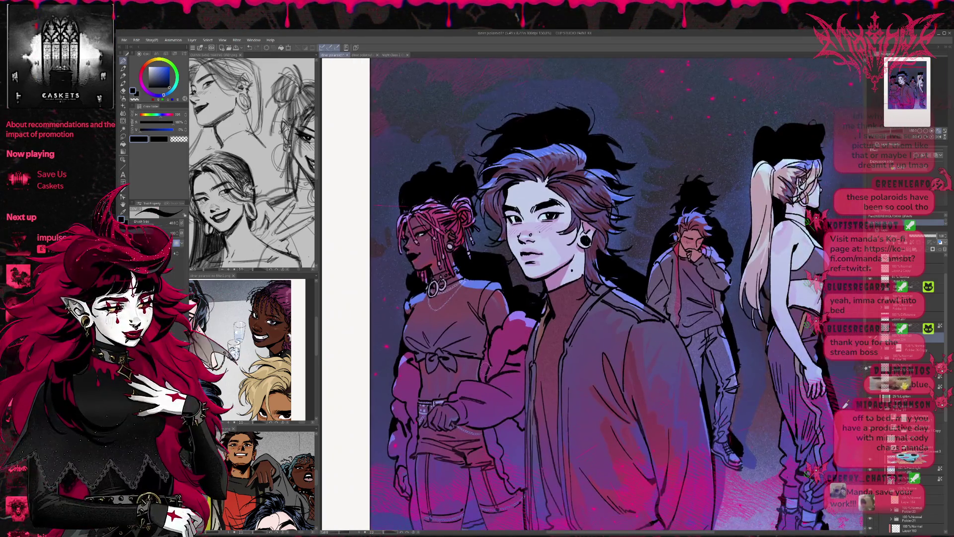
pyautogui.moveTo(484, 361); pyautogui.dragTo(485, 380)
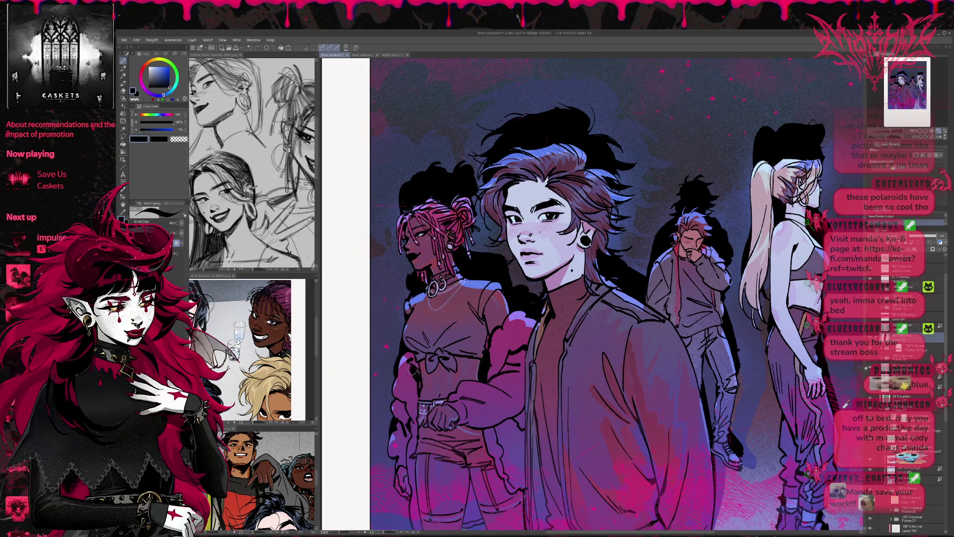
pyautogui.moveTo(460, 262); pyautogui.dragTo(463, 277)
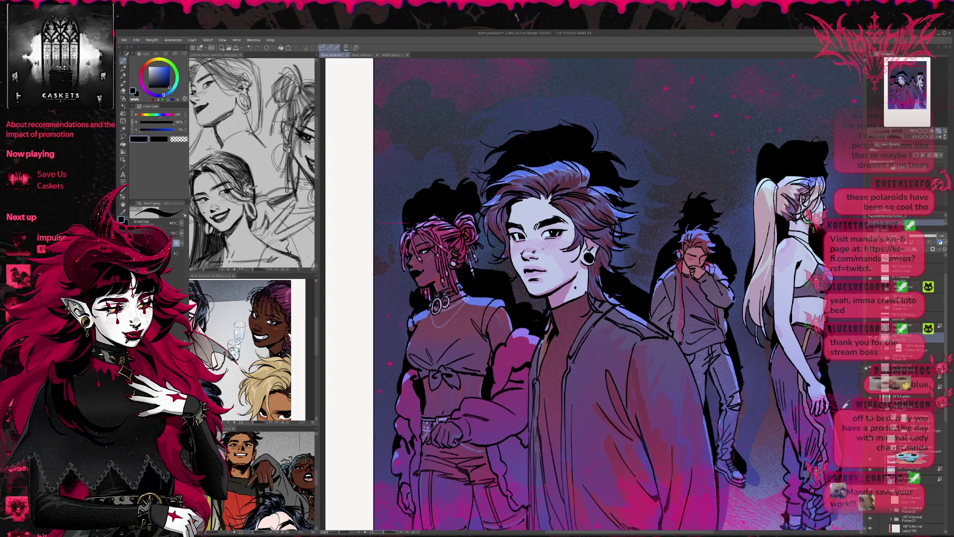
pyautogui.moveTo(577, 248); pyautogui.dragTo(594, 232)
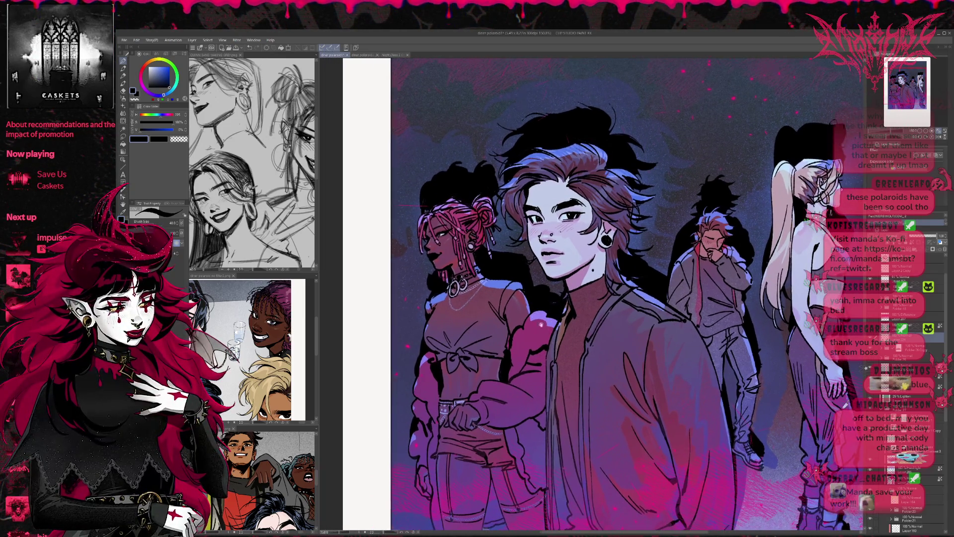
pyautogui.keyDown('alt'); pyautogui.click(497, 283); pyautogui.keyUp('alt')
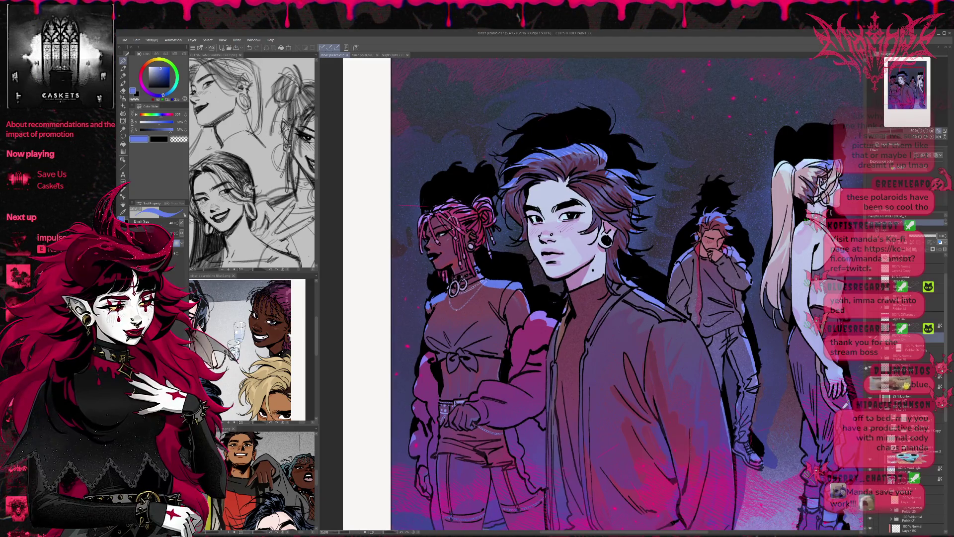
pyautogui.press(']')
pyautogui.press('[')
pyautogui.press('[')
pyautogui.press('[')
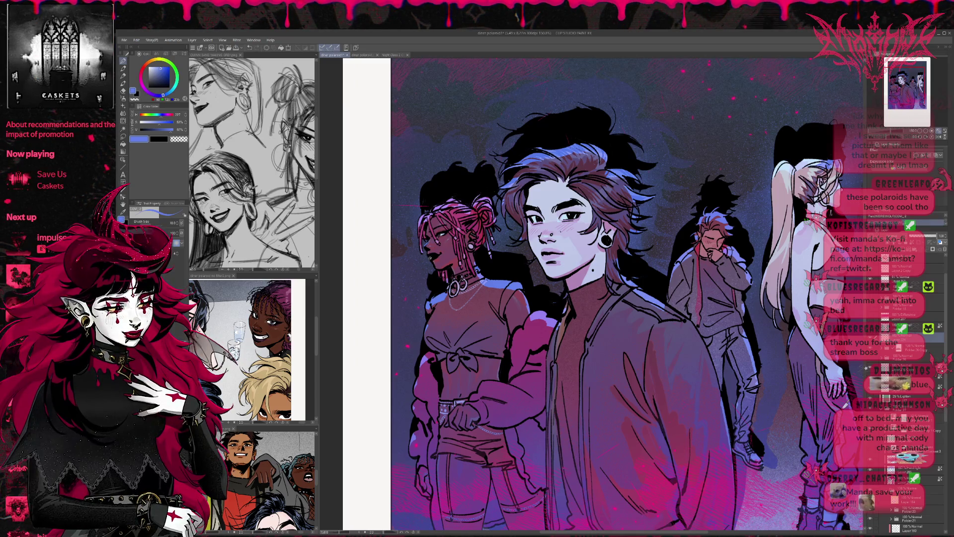
pyautogui.moveTo(499, 229); pyautogui.dragTo(480, 220)
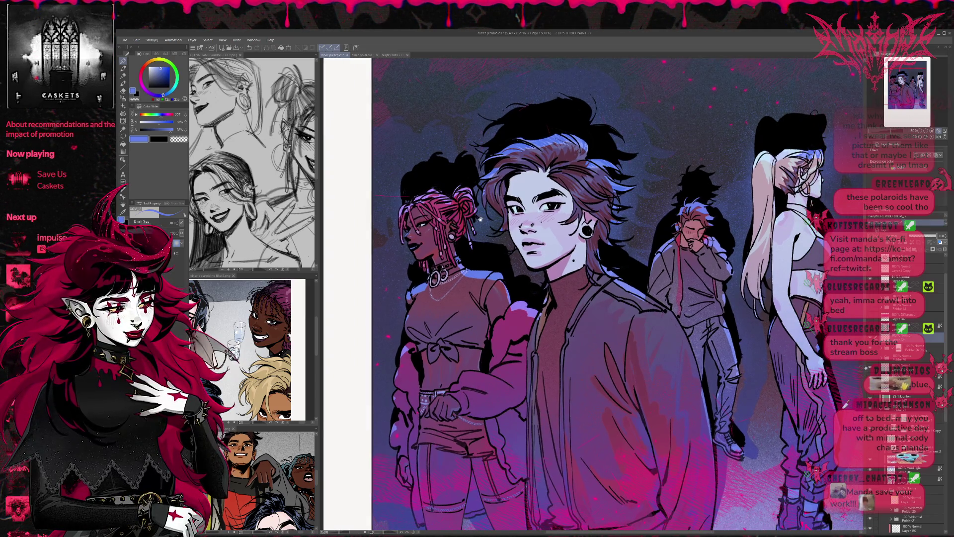
pyautogui.moveTo(484, 271); pyautogui.dragTo(472, 269)
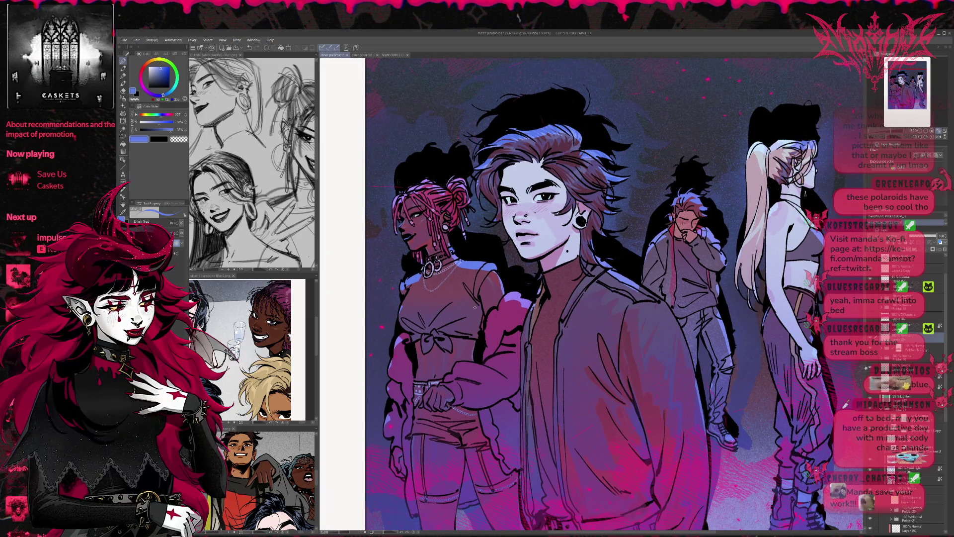
pyautogui.moveTo(425, 310); pyautogui.dragTo(390, 208)
pyautogui.press(']')
# Ink the shorts' waistband and edge dark and shade along the jacket edge
pyautogui.moveTo(411, 334); pyautogui.dragTo(440, 344)
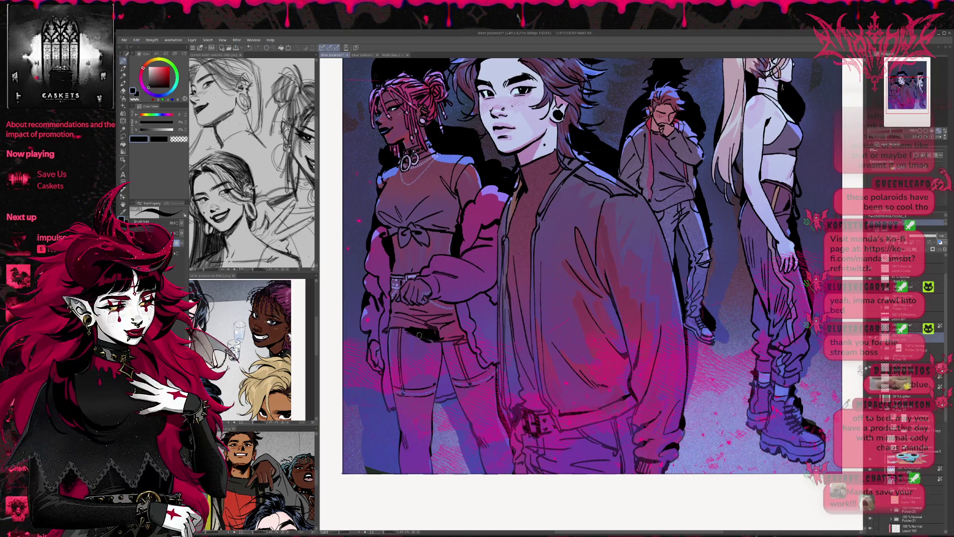
pyautogui.scroll(2, 433, 332)
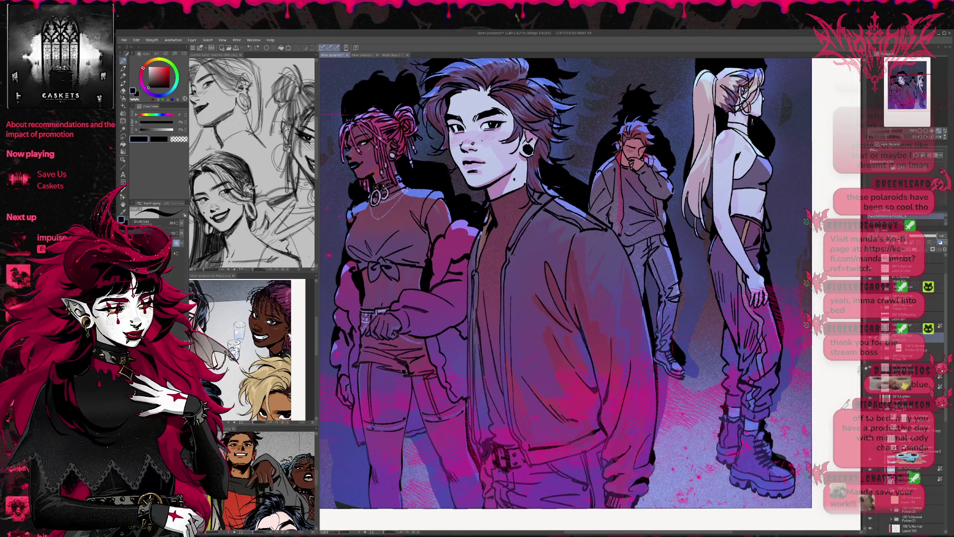
pyautogui.moveTo(398, 371); pyautogui.dragTo(410, 391)
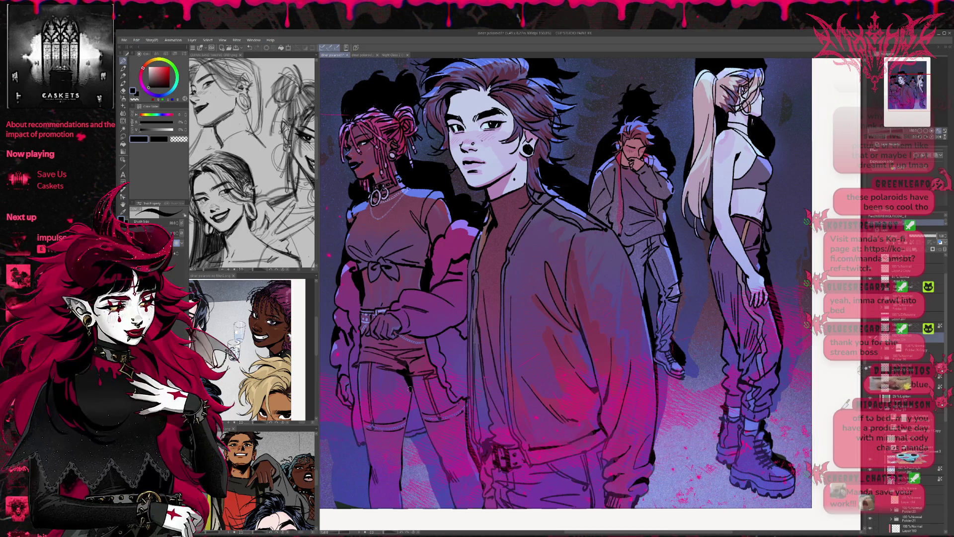
pyautogui.scroll(1, 464, 353)
pyautogui.scroll(1, 464, 353)
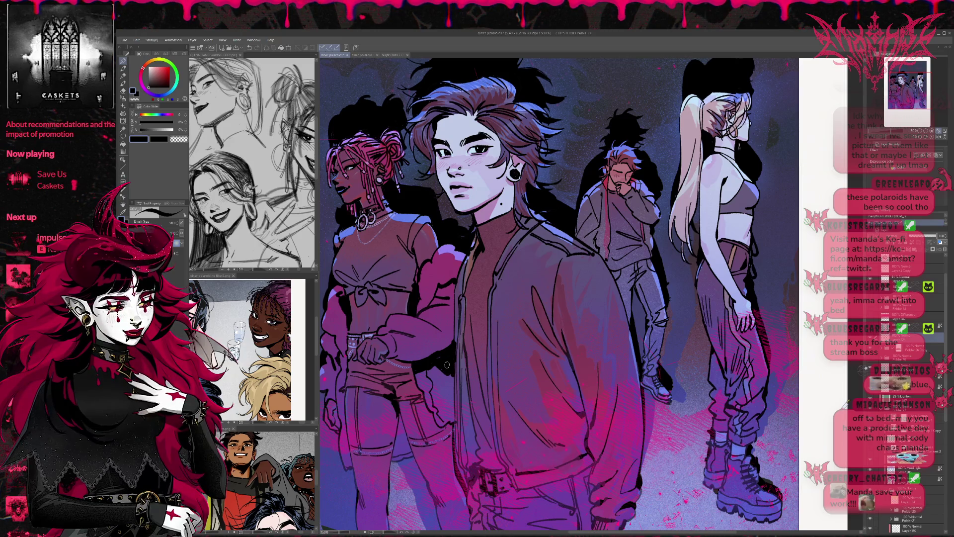
pyautogui.hscroll(2, 446, 363)
pyautogui.moveTo(430, 366); pyautogui.dragTo(433, 402)
pyautogui.moveTo(430, 338); pyautogui.dragTo(433, 380)
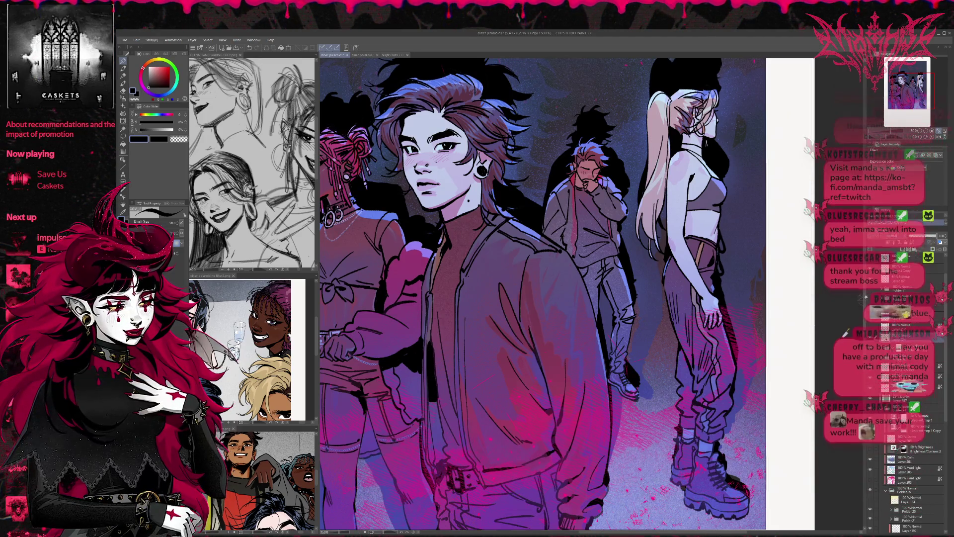
# Hatch dark strokes along the belt and down the front character's jacket
pyautogui.moveTo(356, 394); pyautogui.dragTo(401, 354)
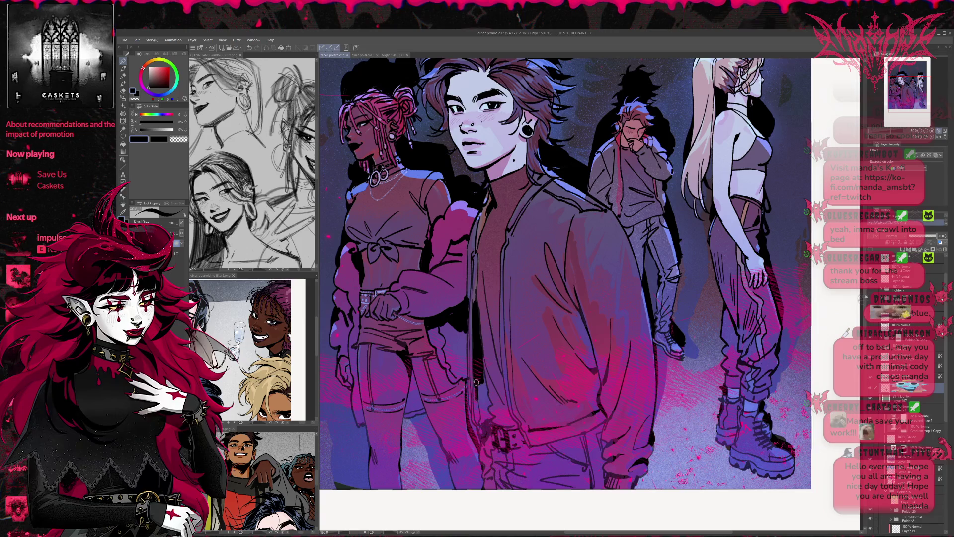
pyautogui.moveTo(537, 449)
pyautogui.mouseDown()
pyautogui.moveTo(574, 448)
pyautogui.moveTo(604, 422)
pyautogui.mouseUp()
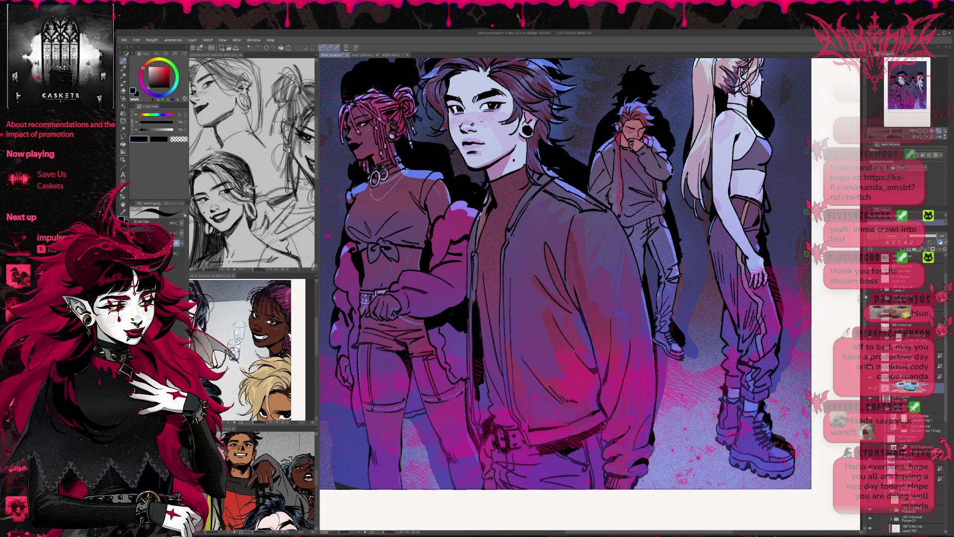
pyautogui.moveTo(603, 424); pyautogui.dragTo(610, 442)
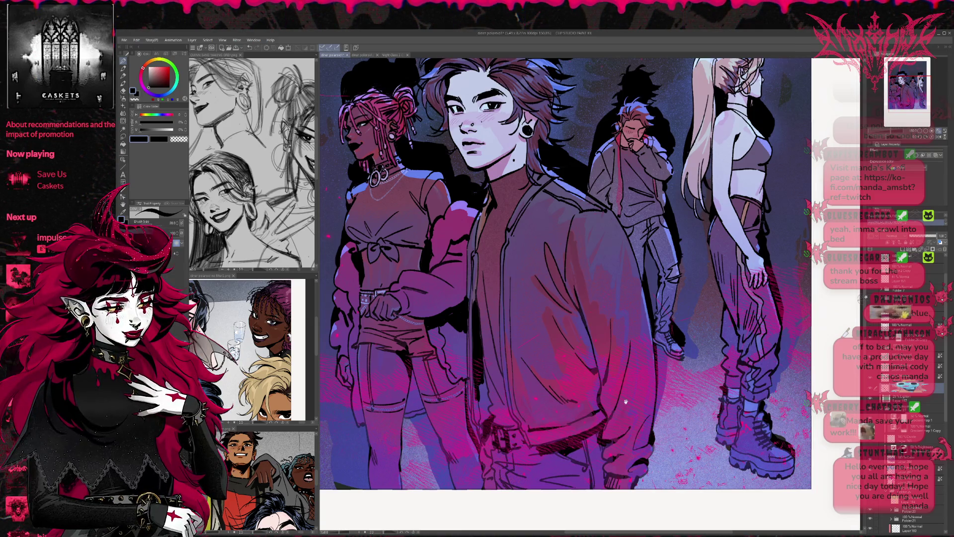
pyautogui.scroll(2, 626, 402)
pyautogui.moveTo(577, 373)
pyautogui.mouseDown()
pyautogui.moveTo(576, 343)
pyautogui.moveTo(586, 381)
pyautogui.mouseUp()
pyautogui.moveTo(564, 328)
pyautogui.mouseDown()
pyautogui.moveTo(586, 391)
pyautogui.moveTo(589, 447)
pyautogui.mouseUp()
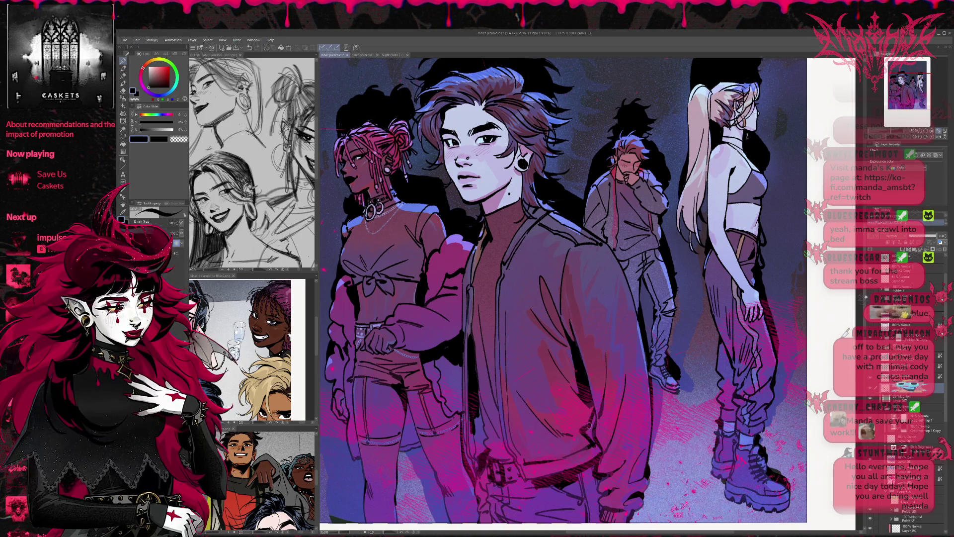
pyautogui.moveTo(594, 414); pyautogui.dragTo(595, 448)
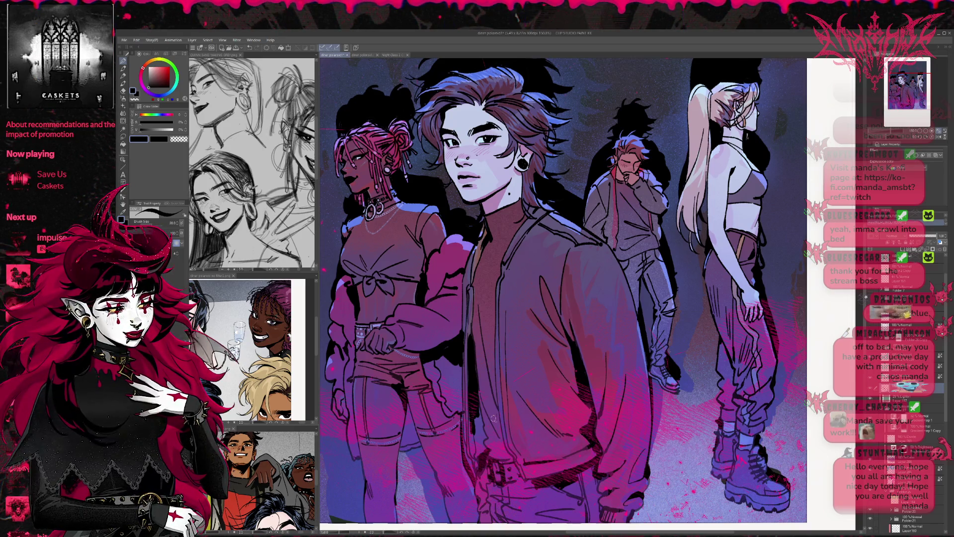
pyautogui.moveTo(498, 433)
pyautogui.mouseDown()
pyautogui.moveTo(502, 440)
pyautogui.moveTo(485, 443)
pyautogui.moveTo(494, 442)
pyautogui.mouseUp()
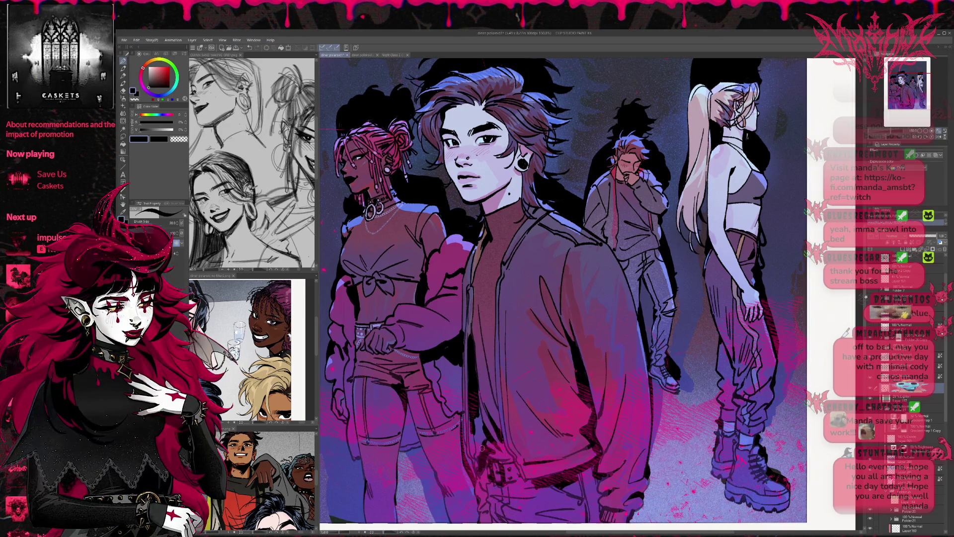
pyautogui.moveTo(485, 407); pyautogui.dragTo(480, 445)
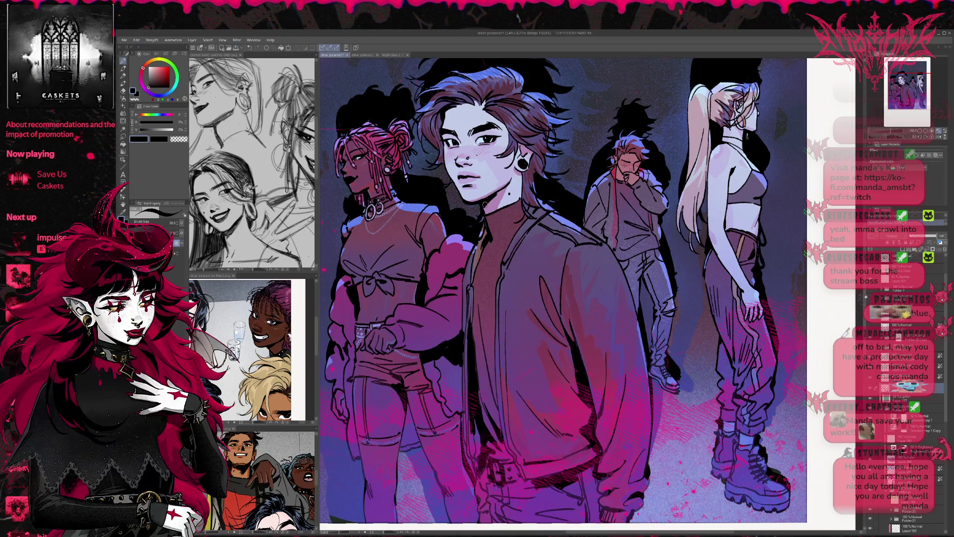
# Shade the left girl's jaw and the man's jacket, and draw a second hoop earring
pyautogui.scroll(5, 497, 197)
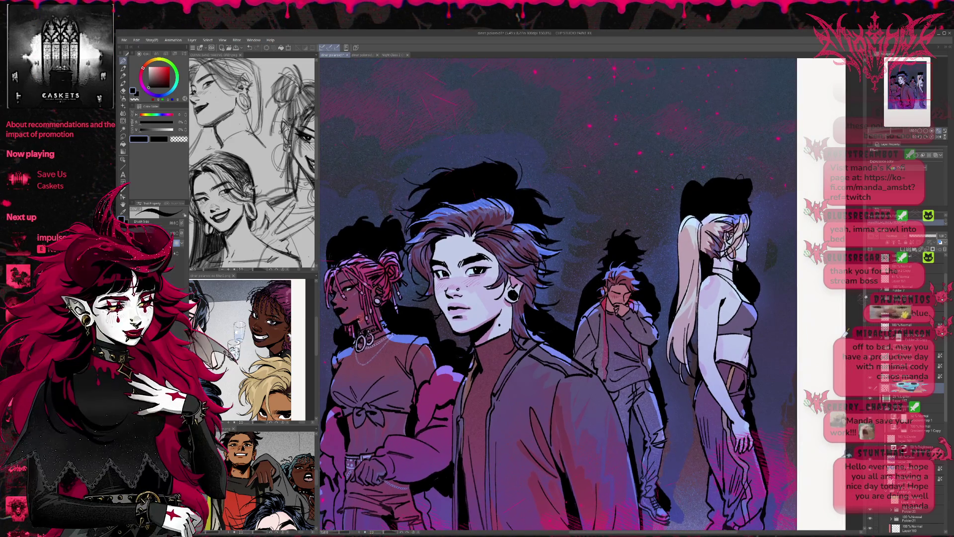
pyautogui.moveTo(349, 322); pyautogui.dragTo(450, 277)
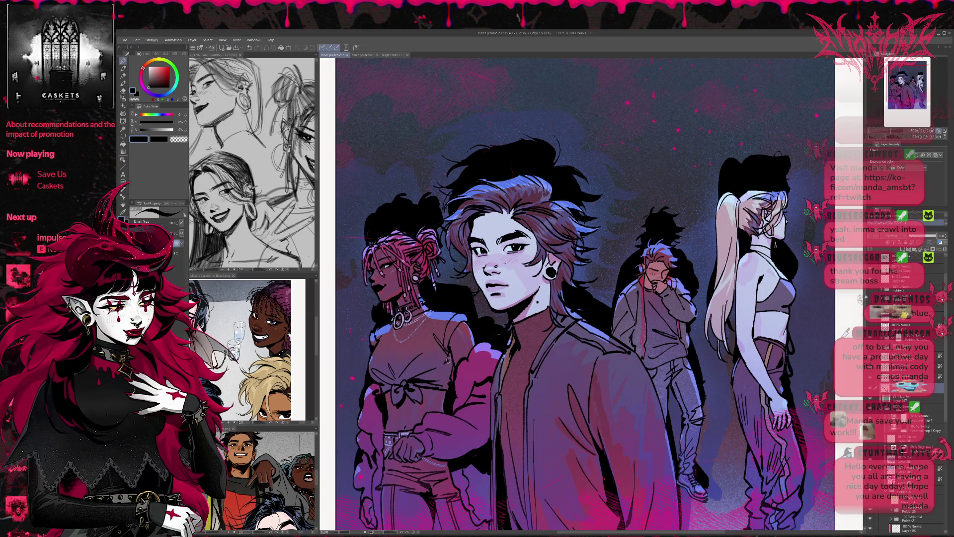
pyautogui.moveTo(448, 358)
pyautogui.mouseDown()
pyautogui.moveTo(599, 366)
pyautogui.moveTo(394, 399)
pyautogui.mouseUp()
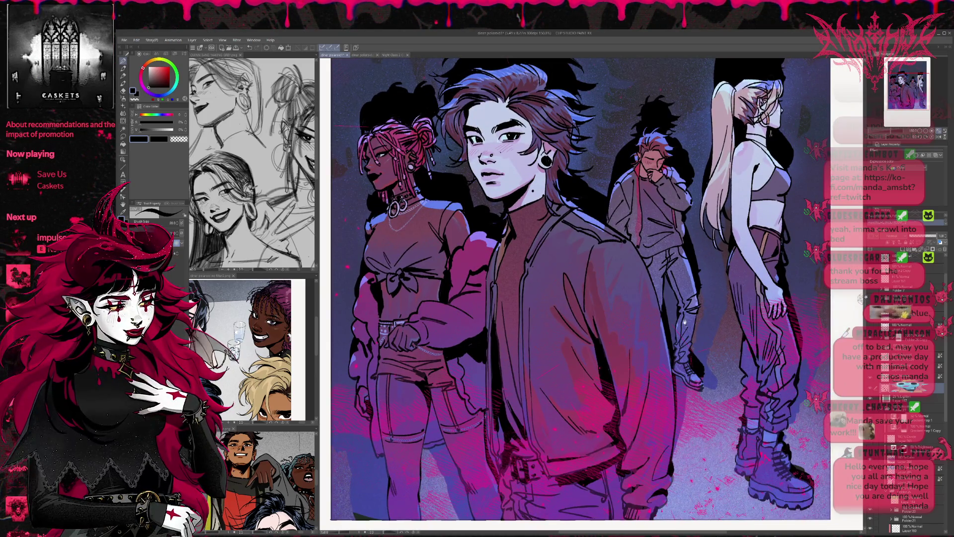
pyautogui.moveTo(370, 413); pyautogui.dragTo(555, 383)
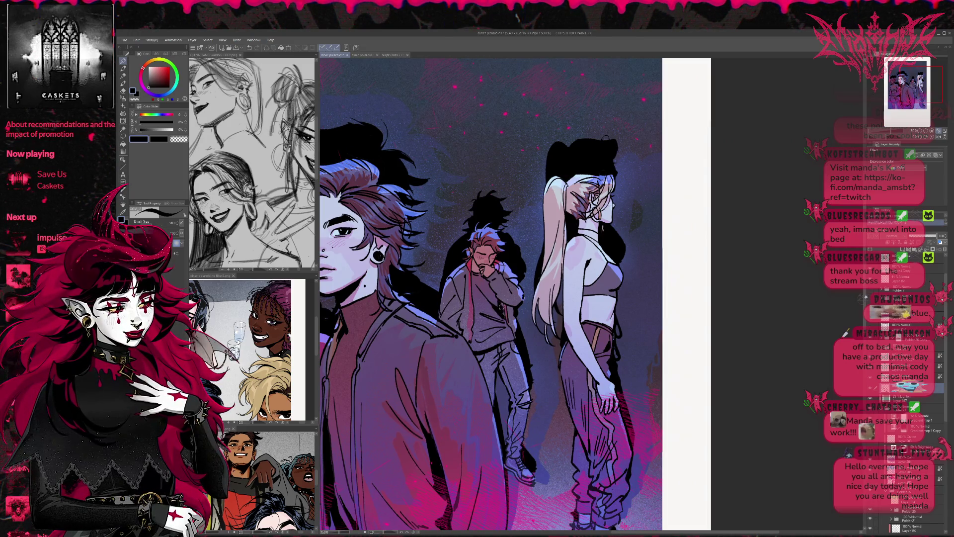
pyautogui.moveTo(459, 308)
pyautogui.mouseDown()
pyautogui.moveTo(464, 340)
pyautogui.moveTo(512, 341)
pyautogui.moveTo(497, 370)
pyautogui.moveTo(513, 353)
pyautogui.moveTo(509, 392)
pyautogui.moveTo(525, 438)
pyautogui.moveTo(555, 416)
pyautogui.mouseUp()
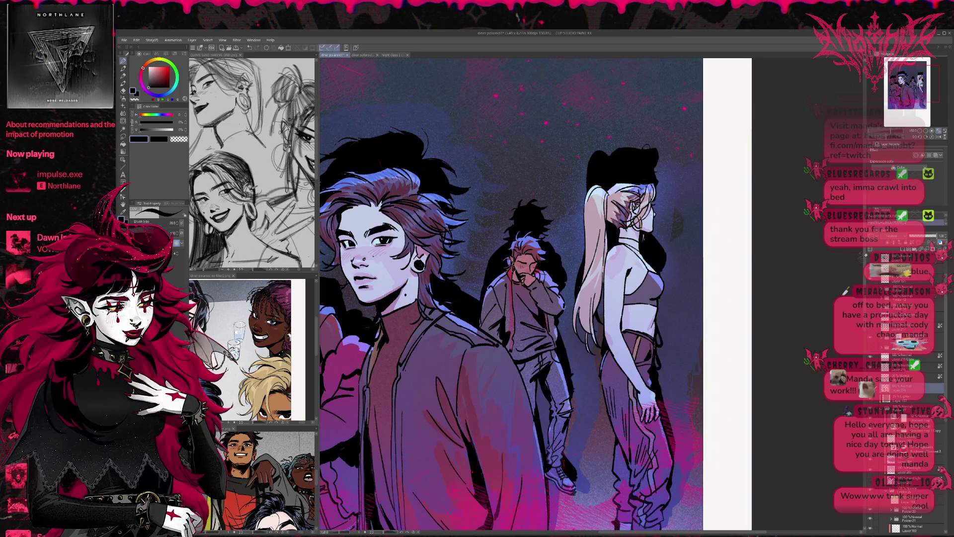
pyautogui.scroll(1, 543, 248)
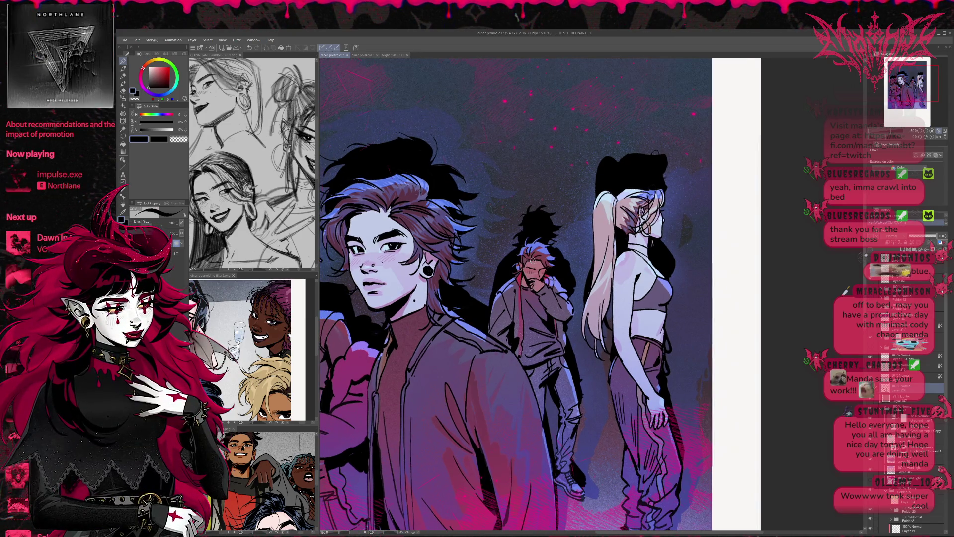
pyautogui.scroll(1, 546, 269)
pyautogui.scroll(1, 565, 268)
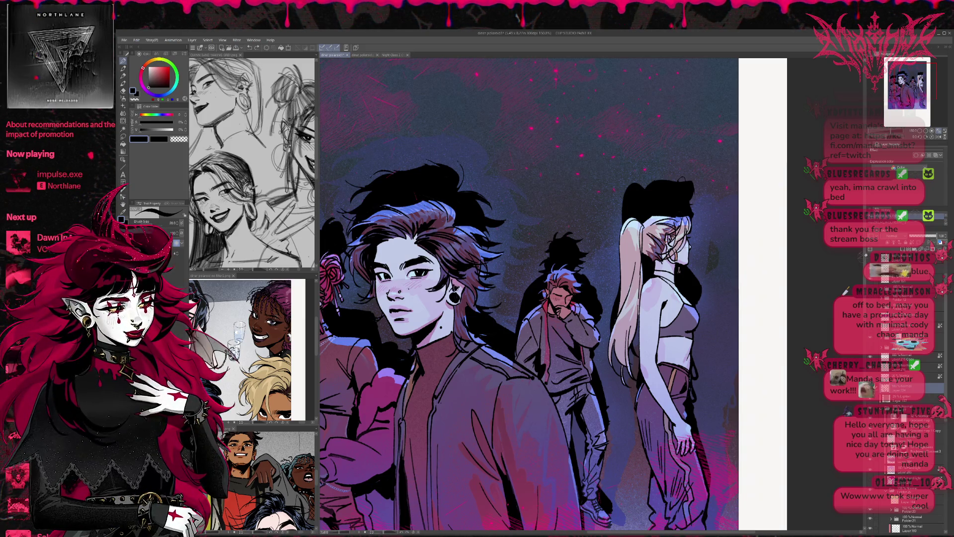
pyautogui.moveTo(458, 307); pyautogui.dragTo(463, 318)
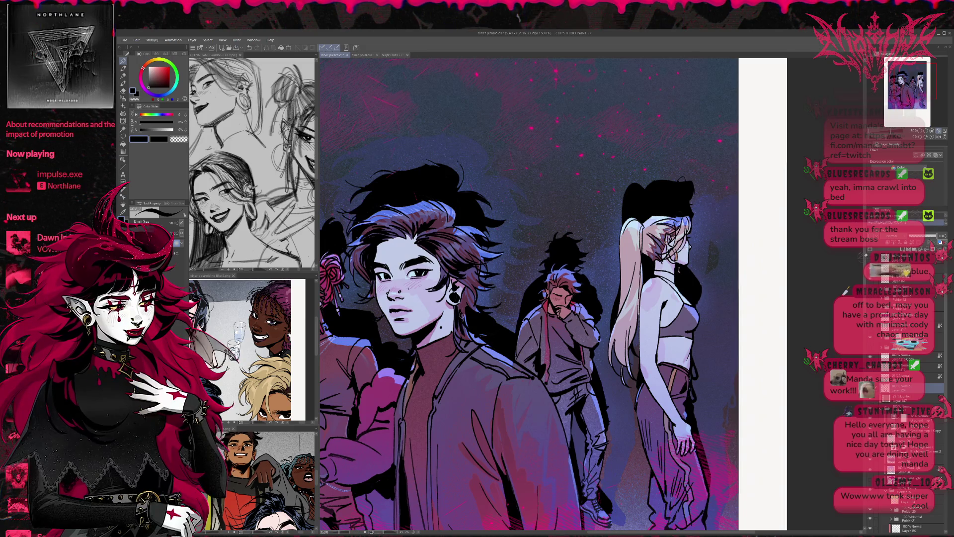
# Paint light lavender-blue highlights along the front character's hair and its edge
pyautogui.keyDown('alt'); pyautogui.click(465, 309); pyautogui.keyUp('alt')
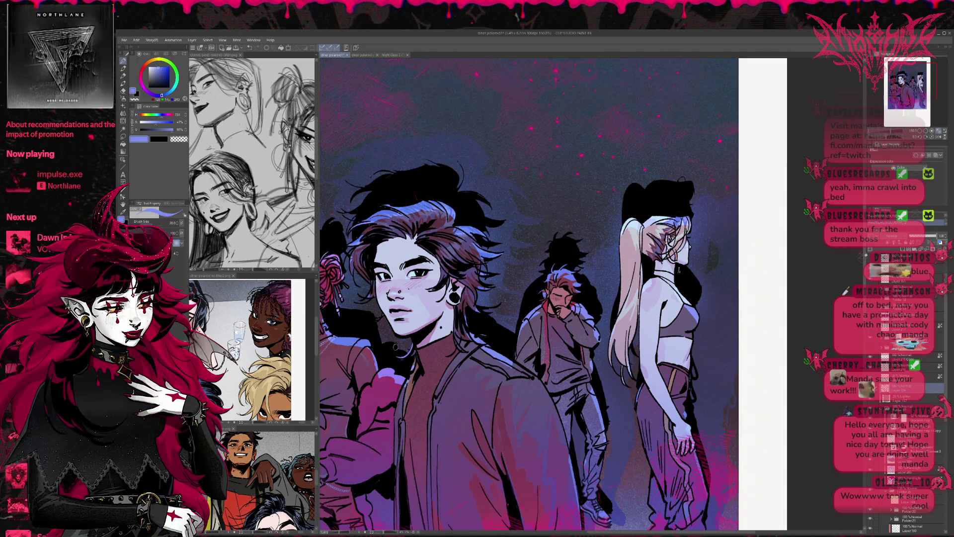
pyautogui.moveTo(467, 304); pyautogui.dragTo(497, 325)
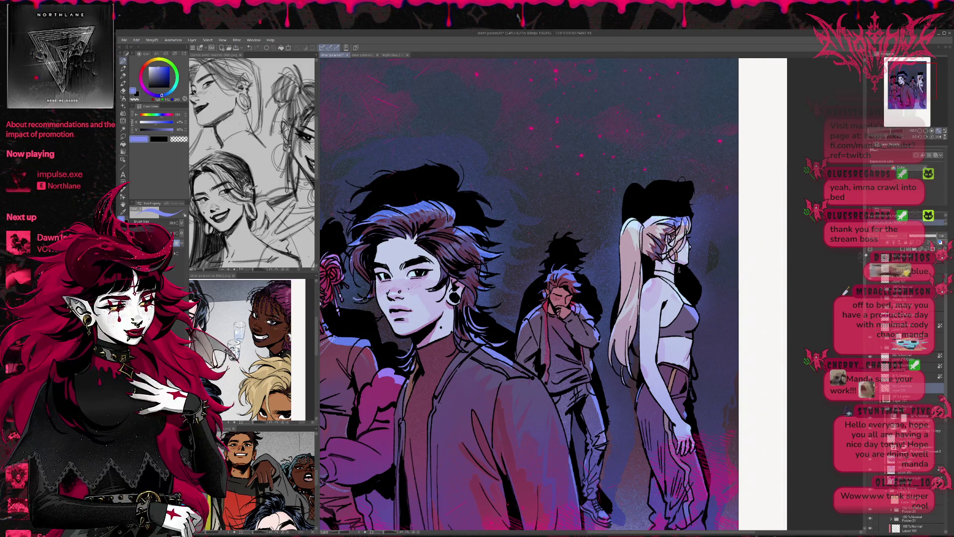
pyautogui.moveTo(363, 291); pyautogui.dragTo(373, 324)
pyautogui.moveTo(359, 258)
pyautogui.mouseDown()
pyautogui.moveTo(351, 268)
pyautogui.moveTo(368, 217)
pyautogui.moveTo(392, 207)
pyautogui.moveTo(388, 199)
pyautogui.moveTo(426, 195)
pyautogui.moveTo(440, 195)
pyautogui.moveTo(455, 223)
pyautogui.moveTo(517, 249)
pyautogui.moveTo(558, 247)
pyautogui.mouseUp()
pyautogui.keyDown('alt'); pyautogui.click(413, 248); pyautogui.keyUp('alt')
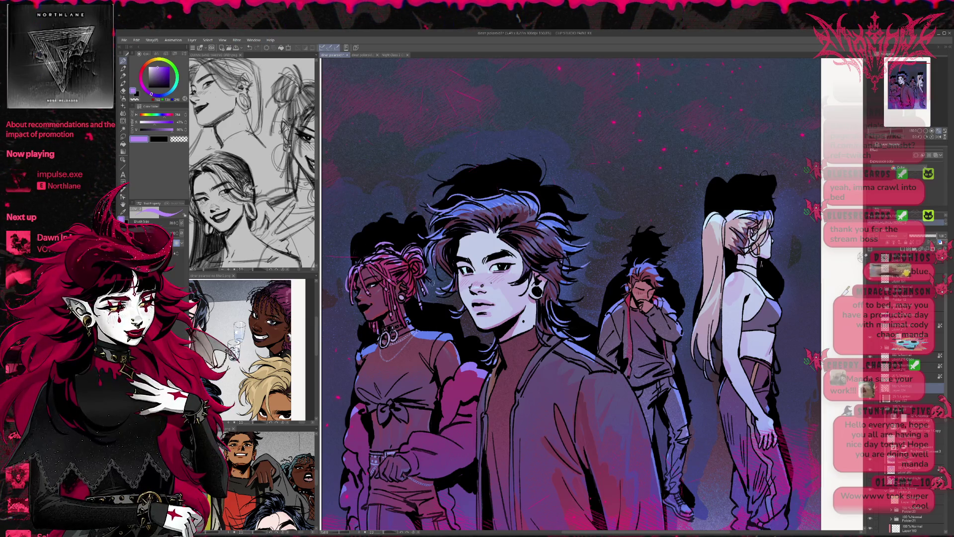
# Choose a pale pinkish lavender and brush light strands down the blonde girl's hair edge
pyautogui.scroll(-3, 598, 249)
pyautogui.scroll(3, 598, 249)
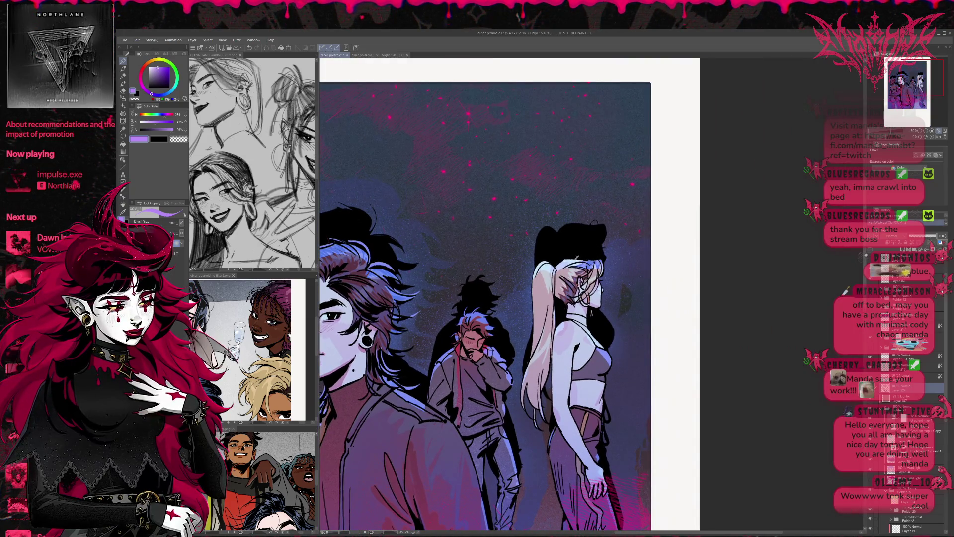
pyautogui.keyDown('alt'); pyautogui.click(586, 258); pyautogui.keyUp('alt')
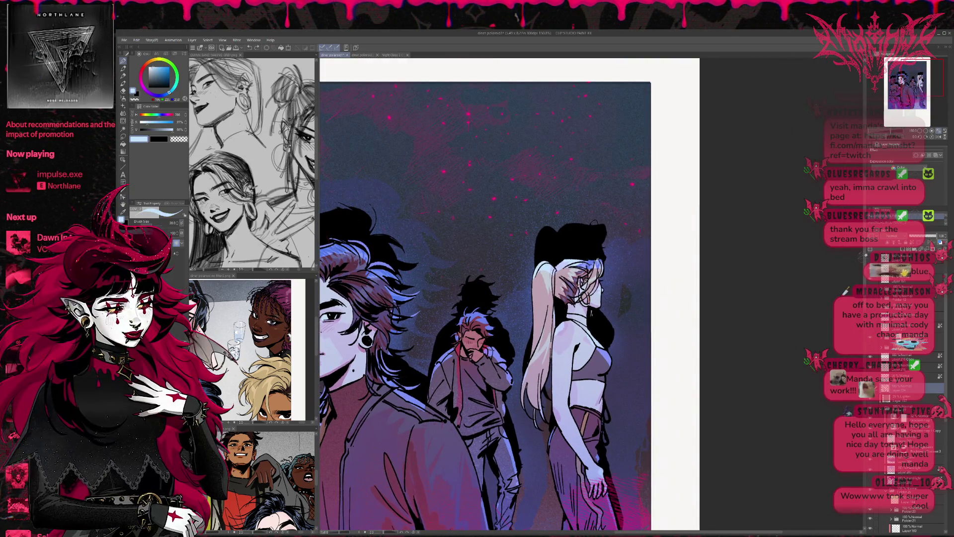
pyautogui.keyDown('alt'); pyautogui.click(597, 260); pyautogui.keyUp('alt')
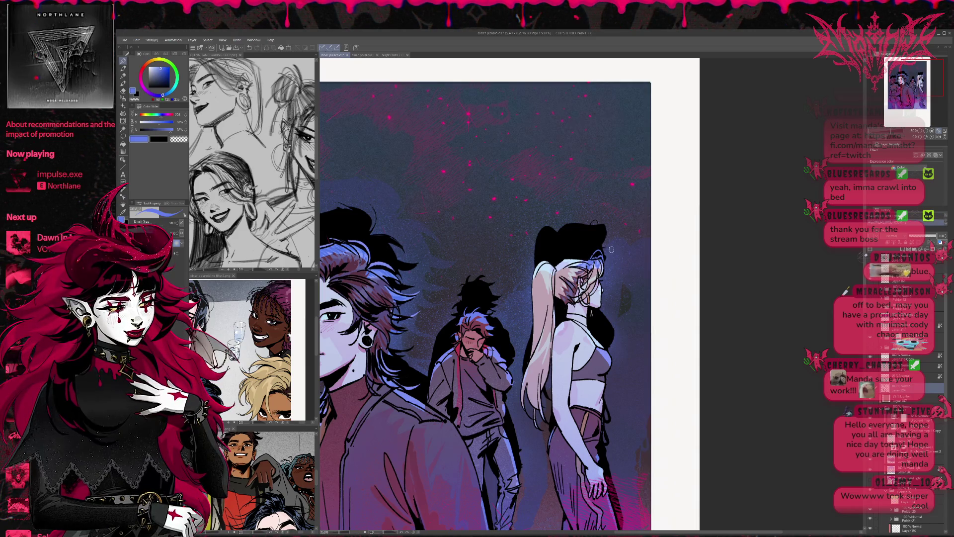
pyautogui.keyDown('alt'); pyautogui.click(539, 293); pyautogui.keyUp('alt')
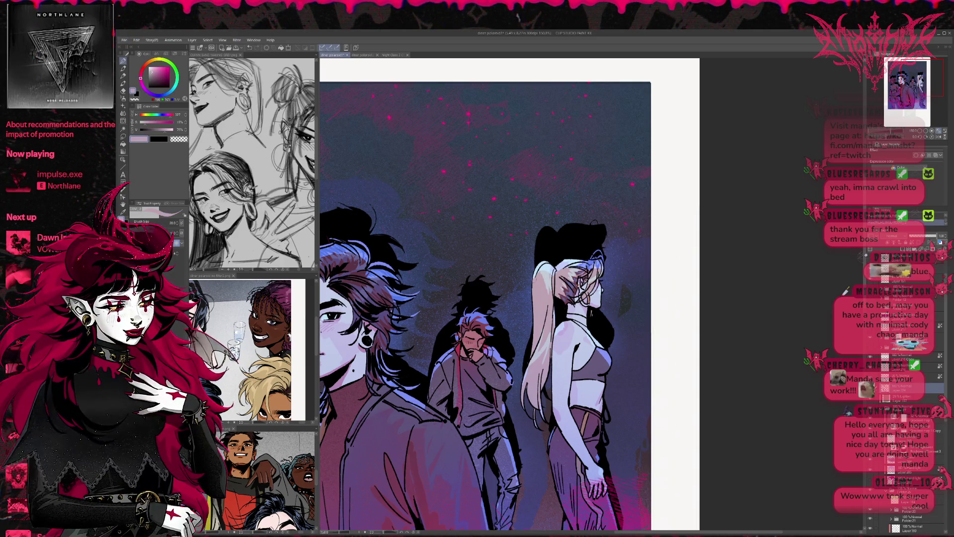
pyautogui.moveTo(524, 365); pyautogui.dragTo(520, 422)
pyautogui.moveTo(531, 388); pyautogui.dragTo(526, 416)
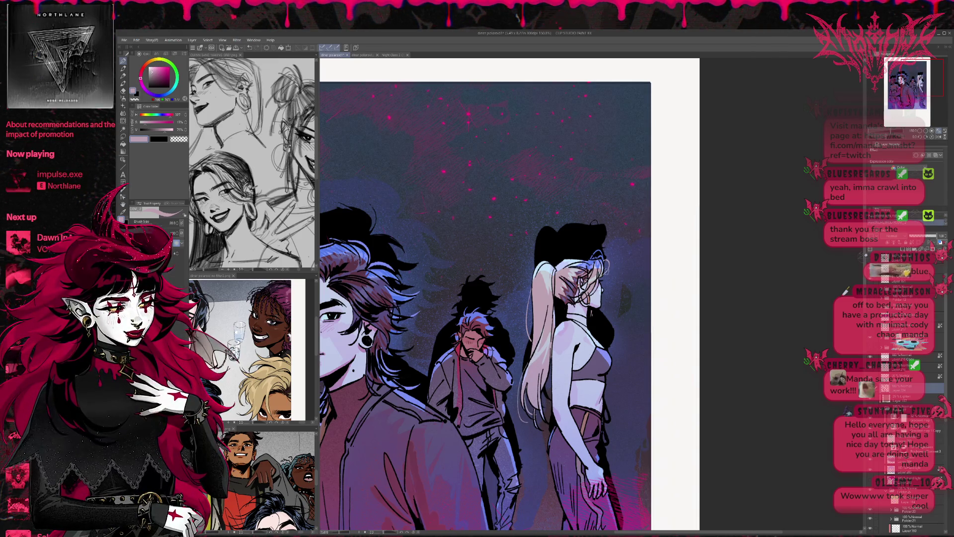
pyautogui.scroll(-1, 604, 247)
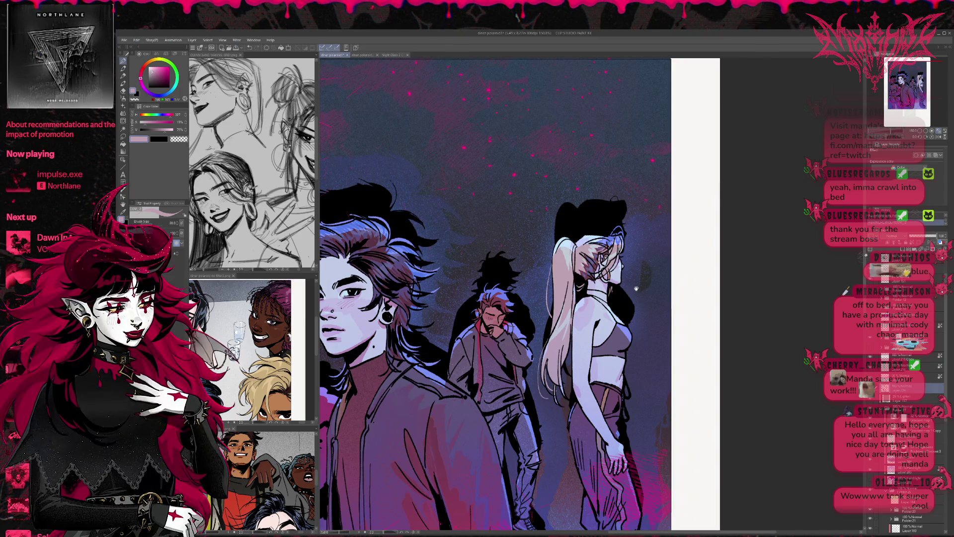
# Add a small light-blue mark near the front character's eye, sampled from the hair highlights
pyautogui.scroll(-2, 611, 287)
pyautogui.scroll(-1, 612, 280)
pyautogui.scroll(-1, 612, 275)
pyautogui.scroll(1, 612, 275)
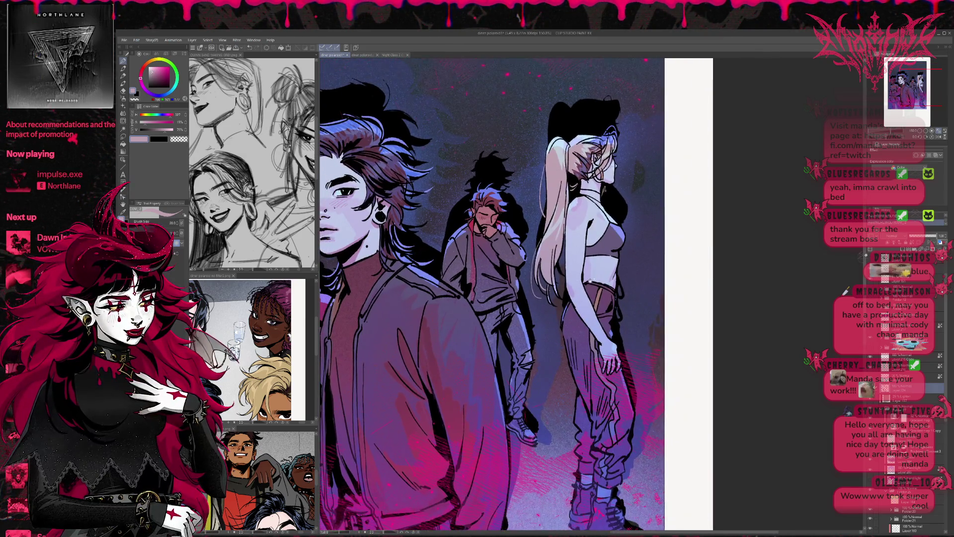
pyautogui.scroll(1, 613, 275)
pyautogui.scroll(5, 646, 275)
pyautogui.scroll(1, 648, 276)
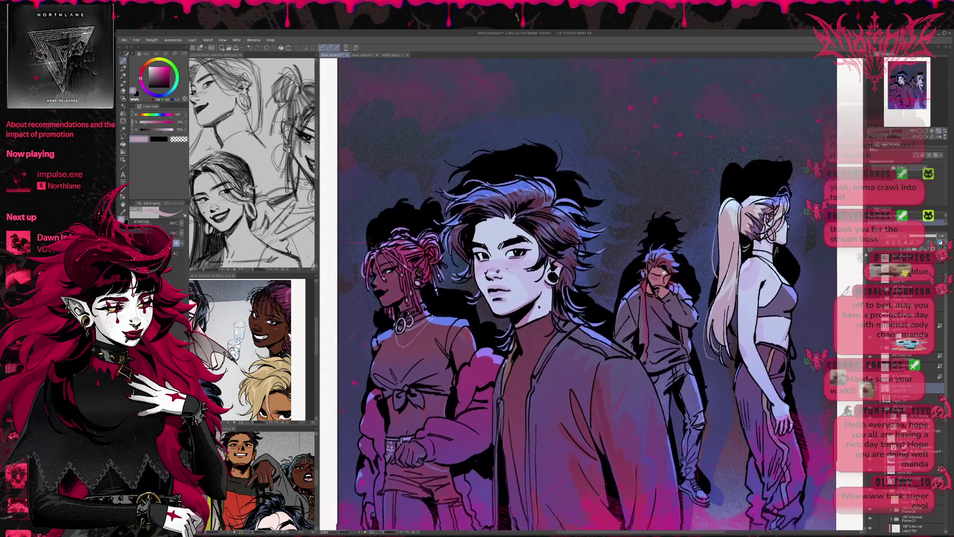
pyautogui.scroll(1, 642, 350)
pyautogui.scroll(1, 641, 350)
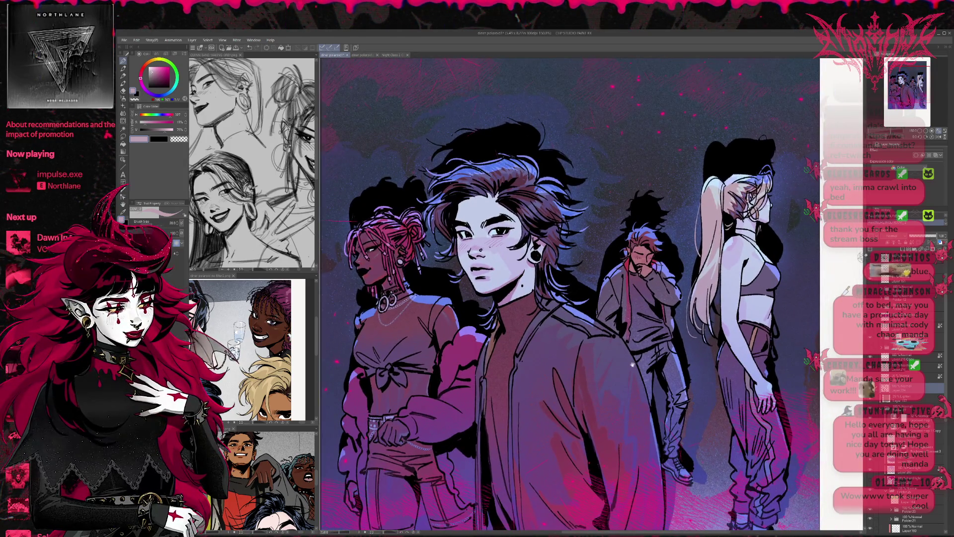
pyautogui.scroll(1, 630, 361)
pyautogui.keyDown('alt'); pyautogui.click(517, 169); pyautogui.keyUp('alt')
pyautogui.moveTo(500, 243); pyautogui.dragTo(504, 232)
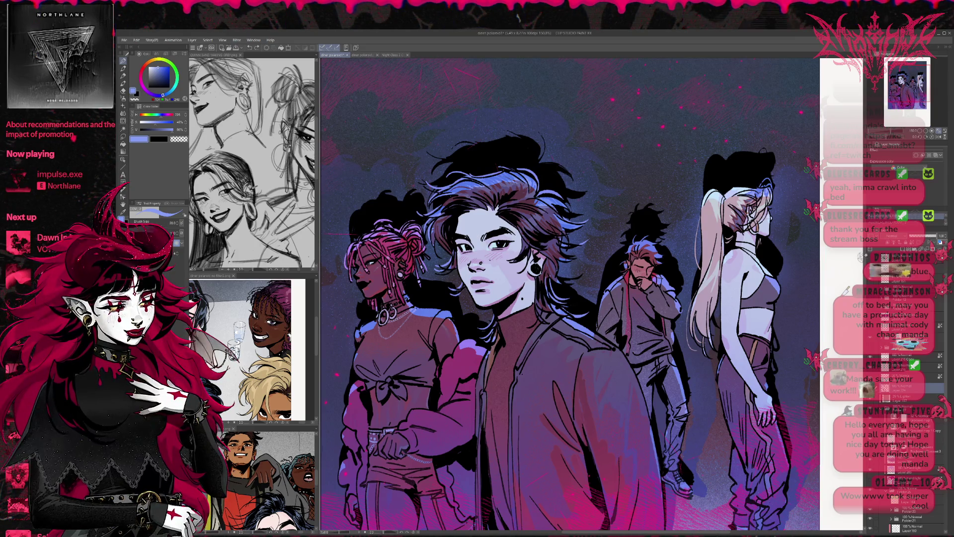
# On a new raster layer, dab jacket-sampled pink into the eye, then zoom out to the whole page
pyautogui.hotkey('ctrl', 'shift', 'n')
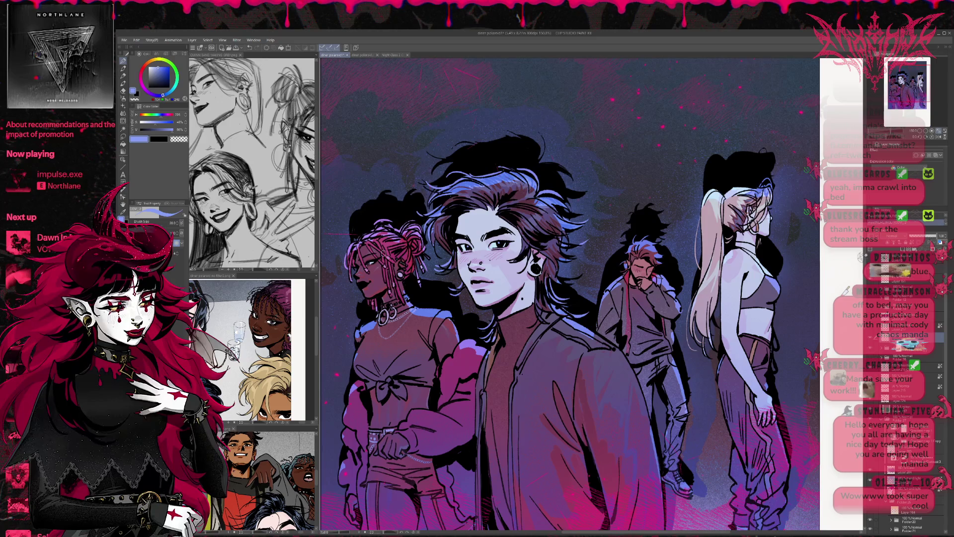
pyautogui.keyDown('alt'); pyautogui.click(573, 492); pyautogui.keyUp('alt')
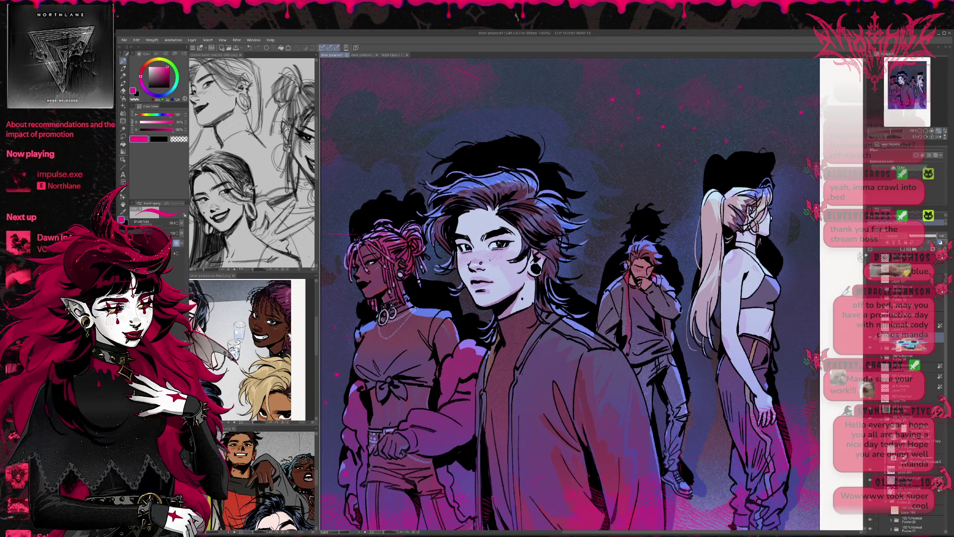
pyautogui.click(499, 243)
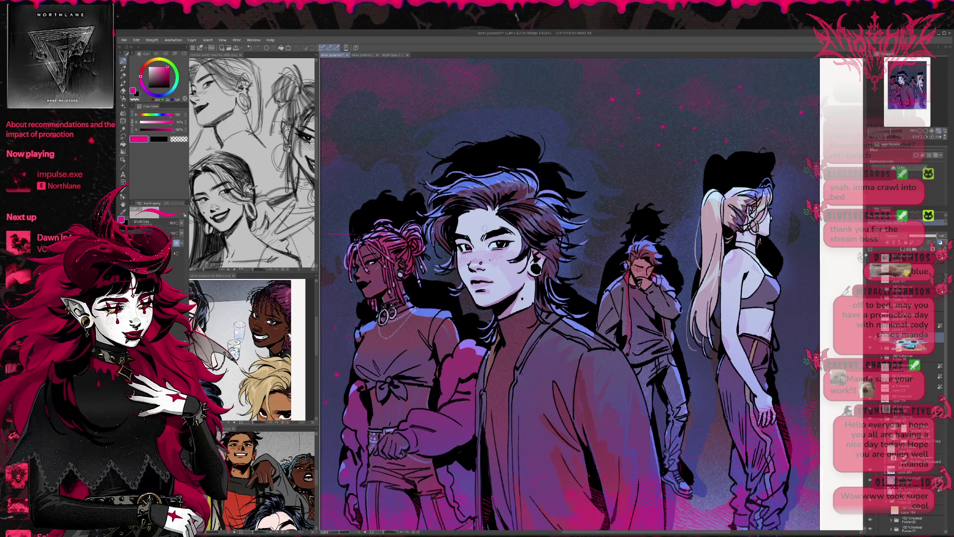
pyautogui.click(501, 243)
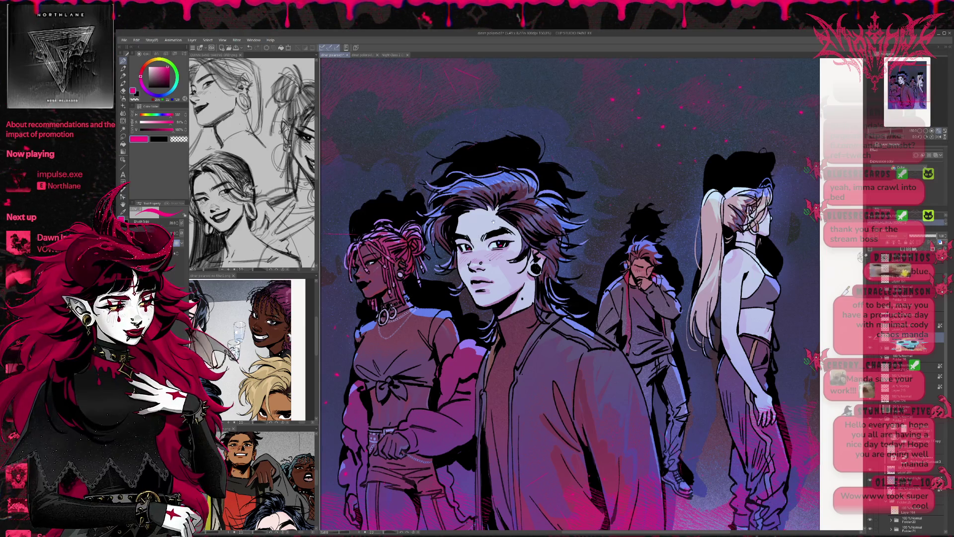
pyautogui.moveTo(493, 222); pyautogui.dragTo(519, 218)
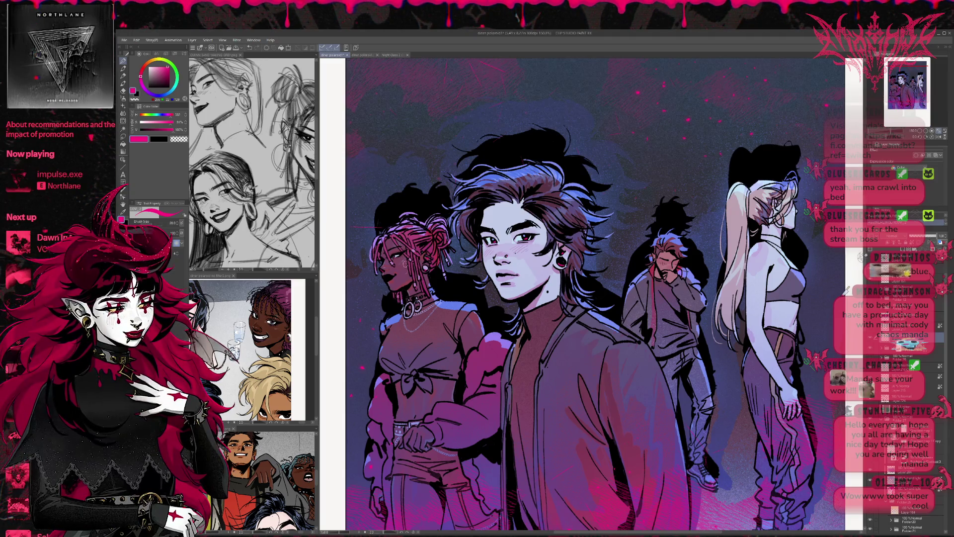
pyautogui.scroll(3, 690, 300)
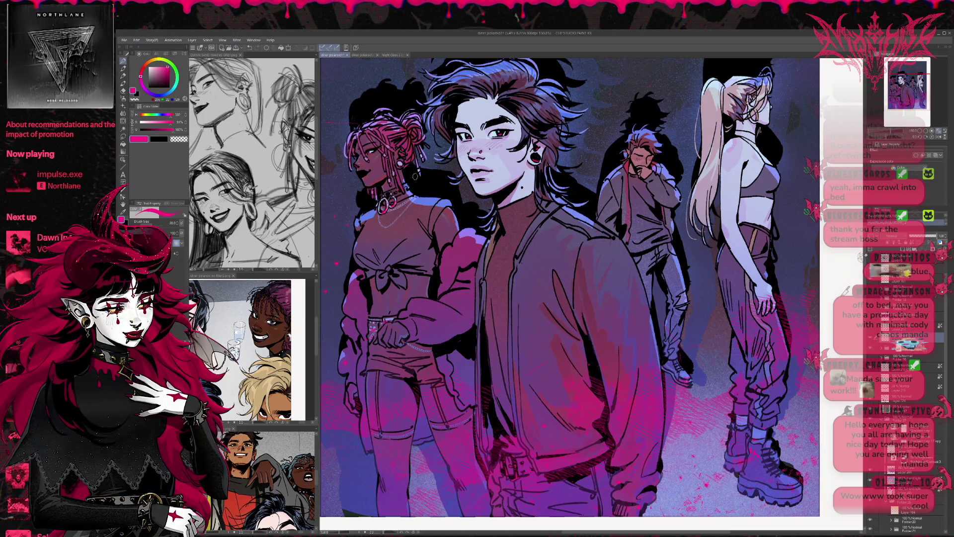
pyautogui.scroll(-3, 697, 382)
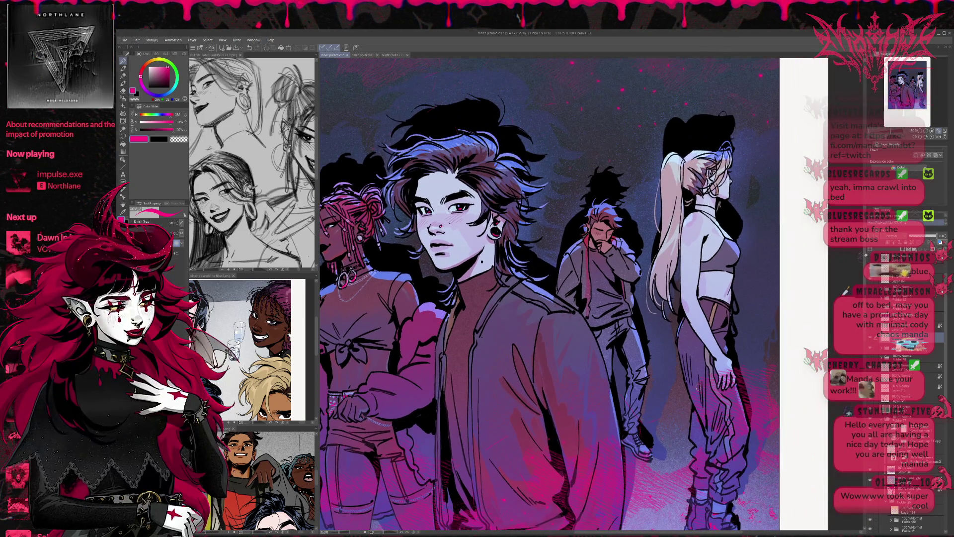
pyautogui.scroll(-1, 697, 383)
pyautogui.scroll(-1, 686, 371)
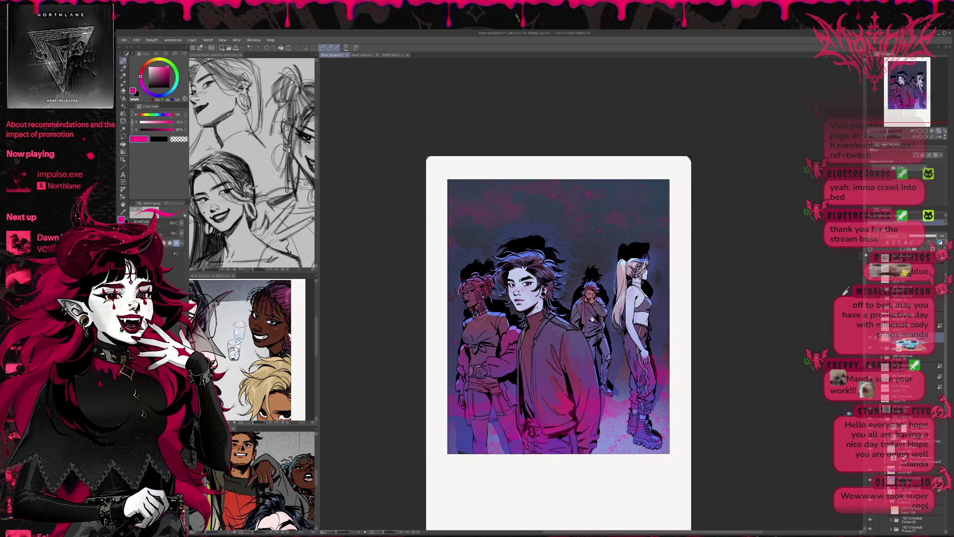
# Paint light-blue highlight strokes on the central character's jacket, then pick a slightly different colour
pyautogui.moveTo(559, 318); pyautogui.dragTo(540, 294)
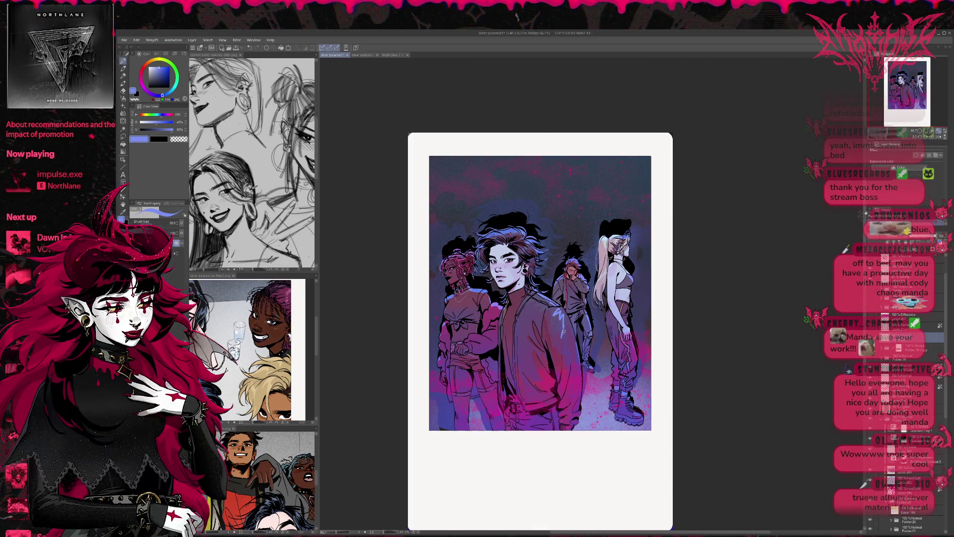
pyautogui.moveTo(571, 308)
pyautogui.mouseDown()
pyautogui.moveTo(562, 333)
pyautogui.moveTo(581, 366)
pyautogui.mouseUp()
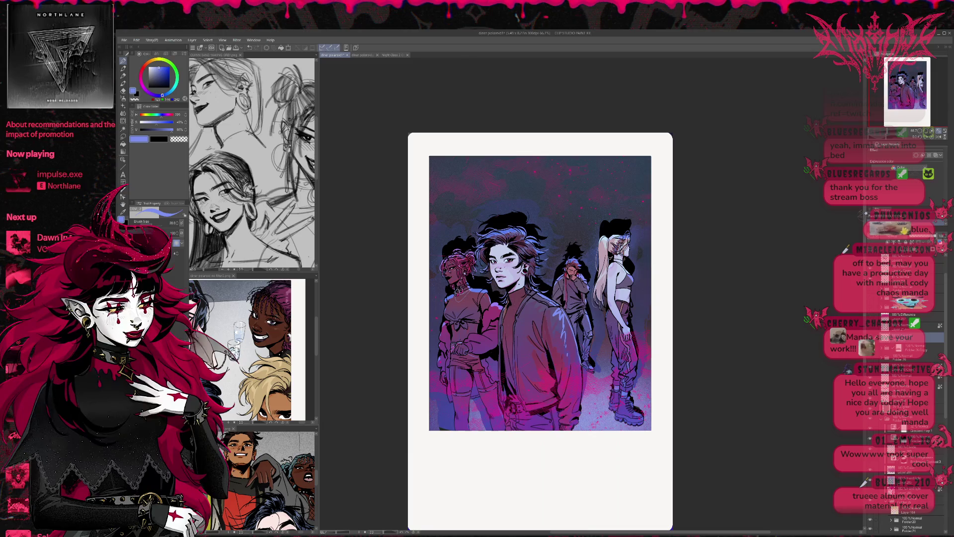
pyautogui.moveTo(521, 298); pyautogui.dragTo(526, 307)
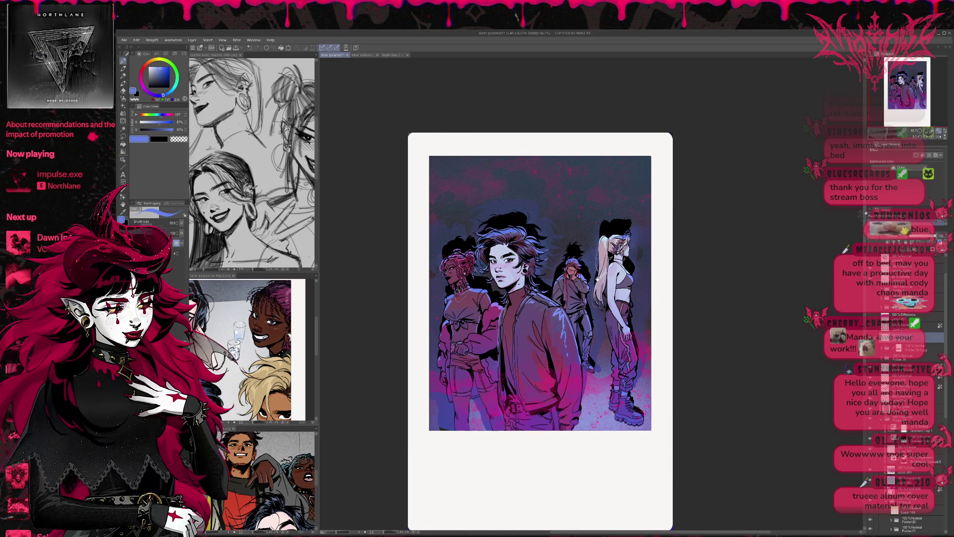
pyautogui.moveTo(540, 299); pyautogui.dragTo(531, 295)
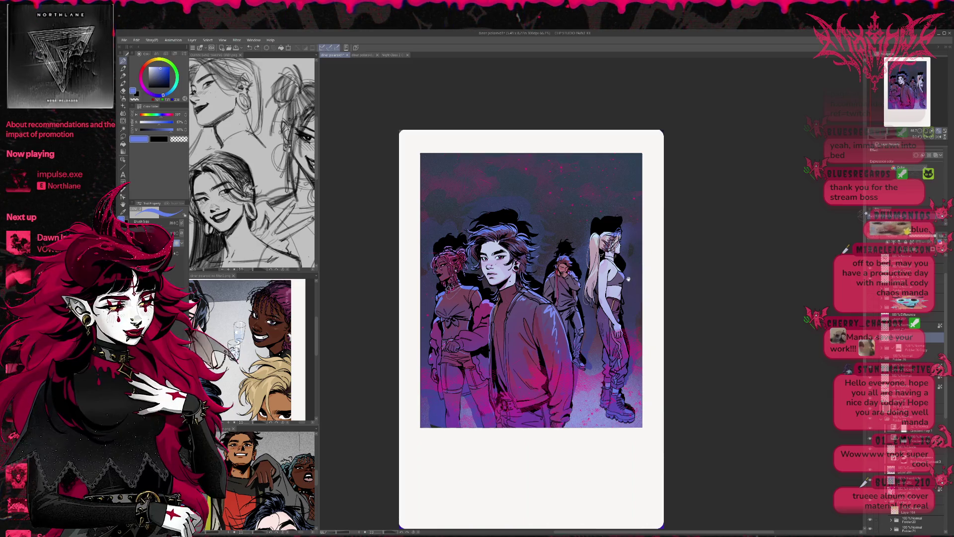
pyautogui.keyDown('alt'); pyautogui.click(622, 316); pyautogui.keyUp('alt')
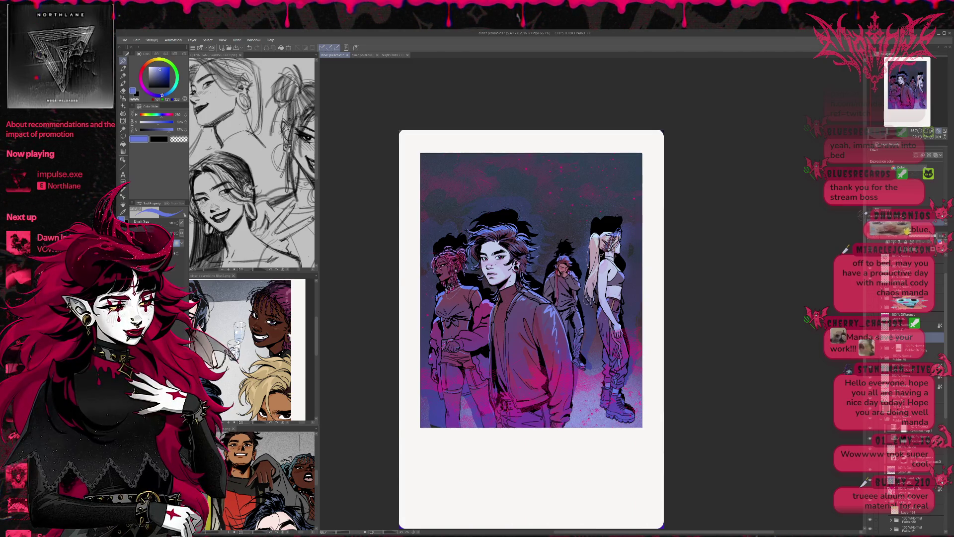
pyautogui.moveTo(647, 264); pyautogui.dragTo(655, 257)
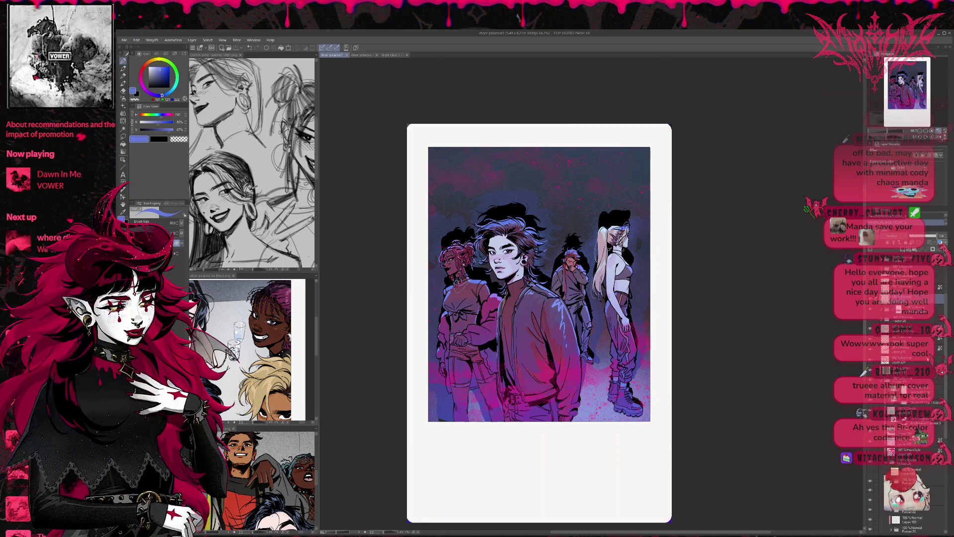
# Select the layer and erase the stray speck along the bottom edge with a size-200 eraser
pyautogui.scroll(5, 882, 335)
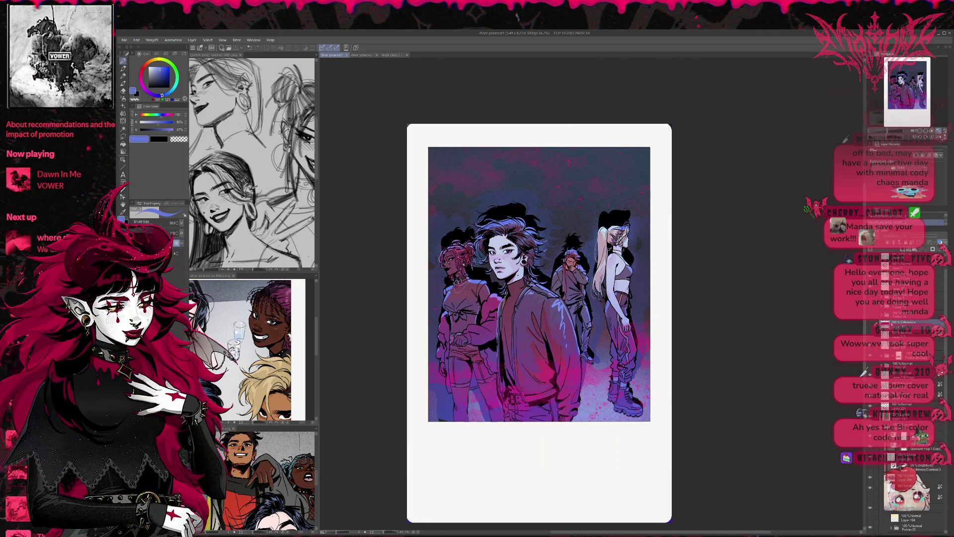
pyautogui.scroll(3, 882, 336)
pyautogui.scroll(-3, 882, 335)
pyautogui.scroll(-3, 882, 335)
pyautogui.scroll(-3, 882, 336)
pyautogui.scroll(-2, 882, 335)
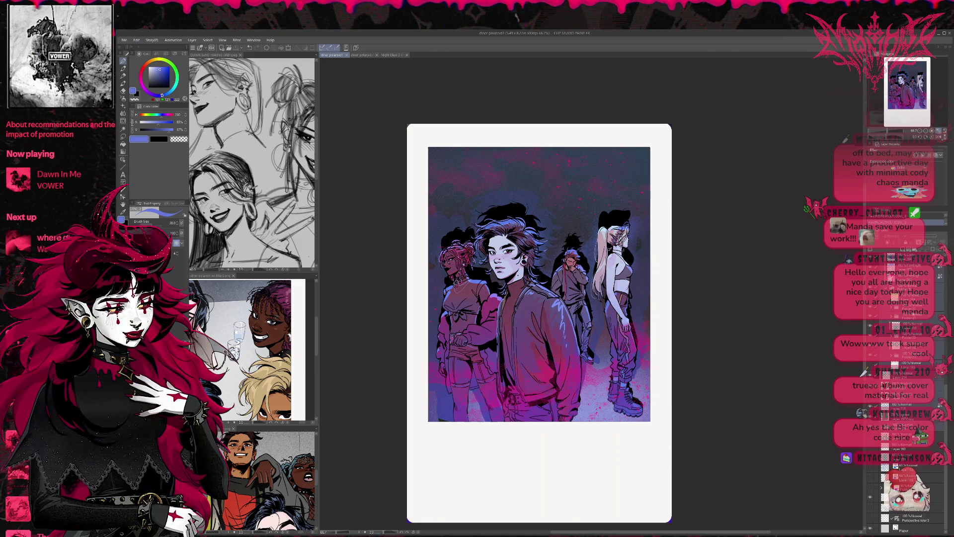
pyautogui.hotkey('ctrl', 'e')
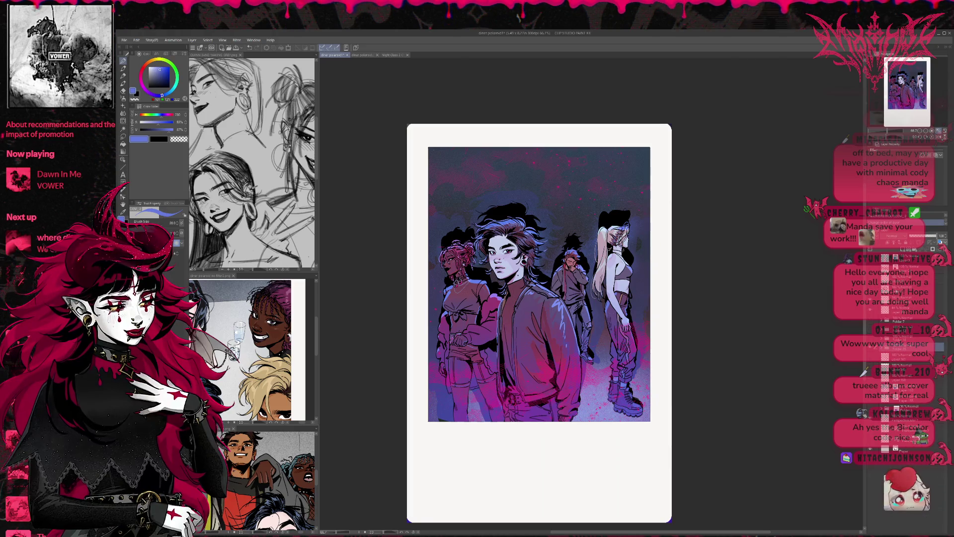
pyautogui.click(899, 350)
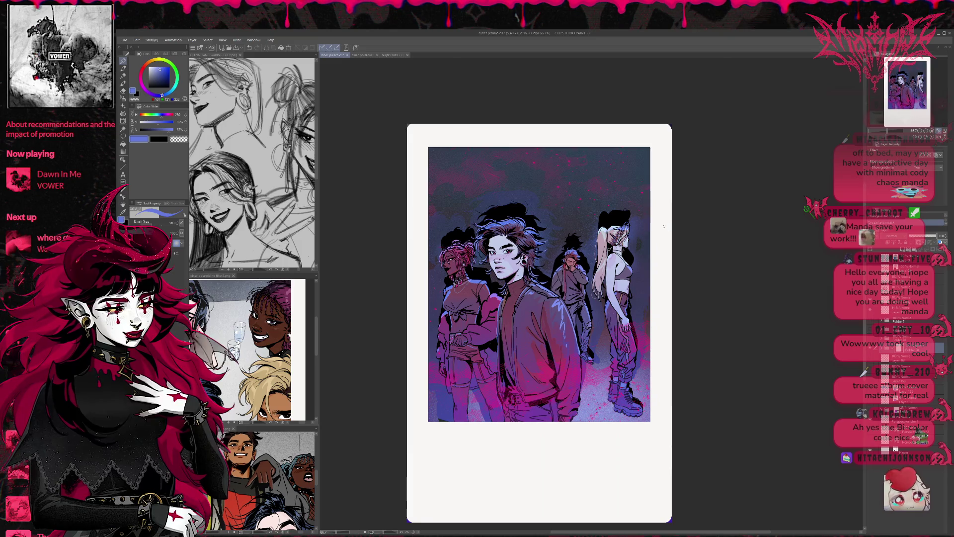
pyautogui.press('e')
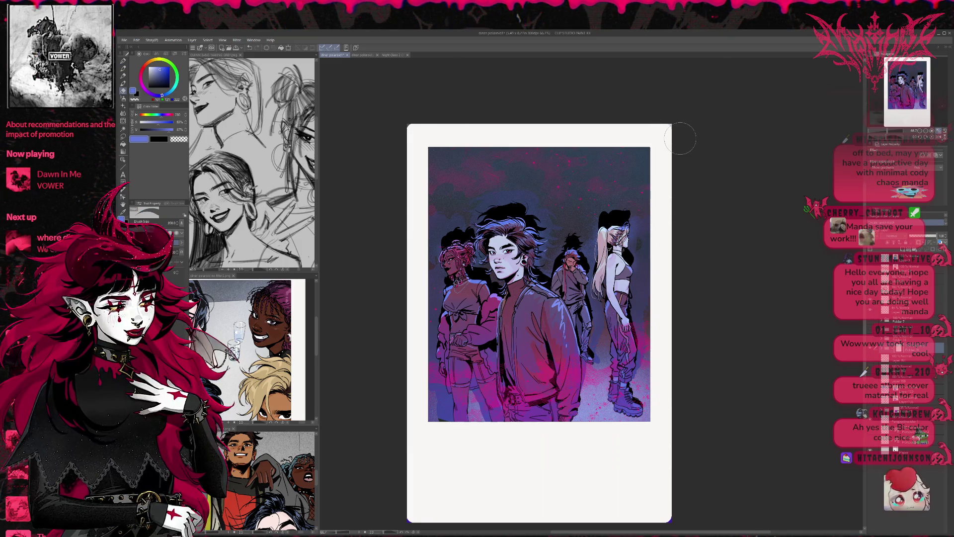
pyautogui.press(']')
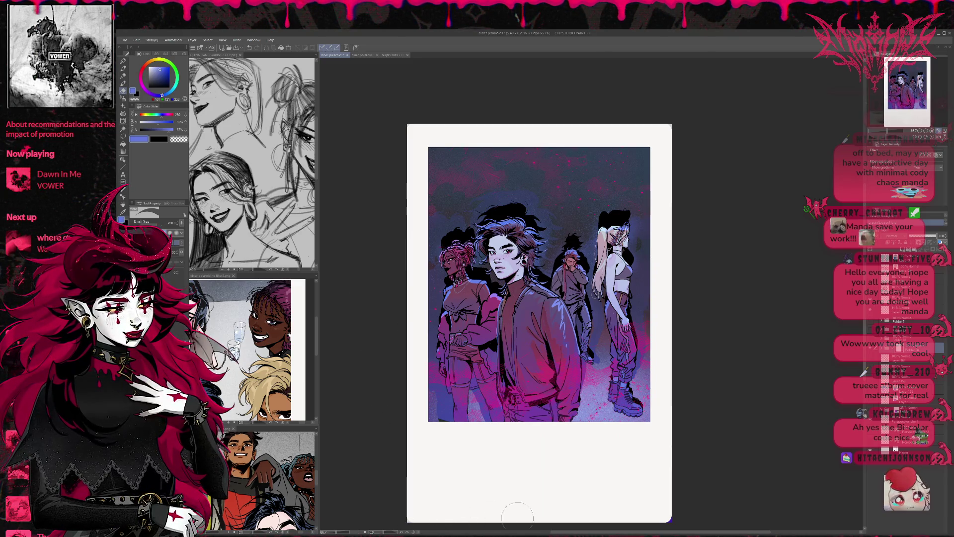
pyautogui.moveTo(407, 519); pyautogui.dragTo(650, 507)
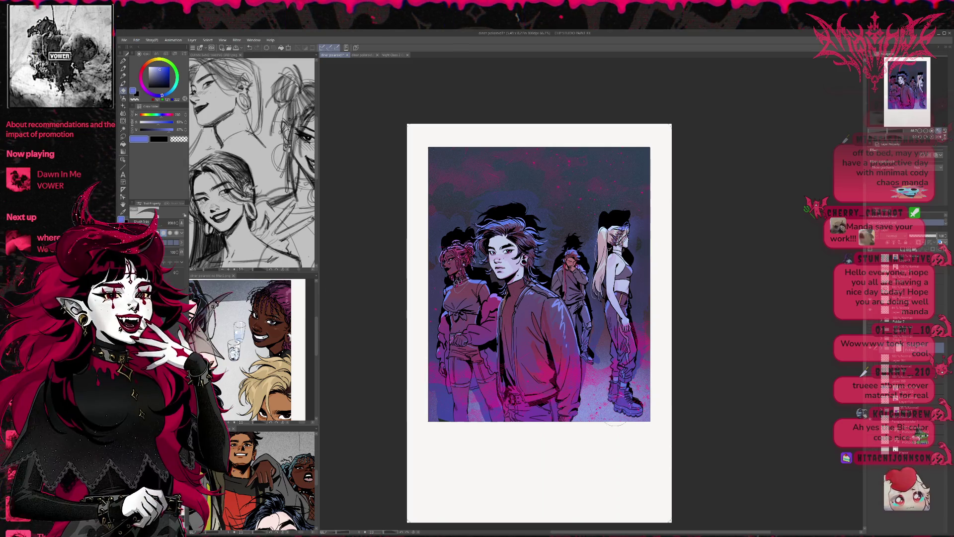
pyautogui.click(873, 406)
pyautogui.click(873, 406)
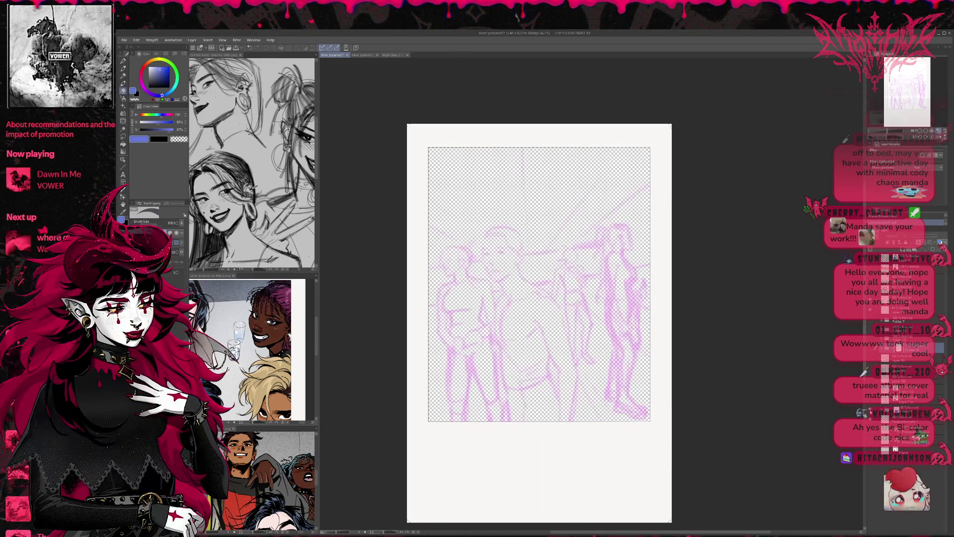
pyautogui.click(870, 435)
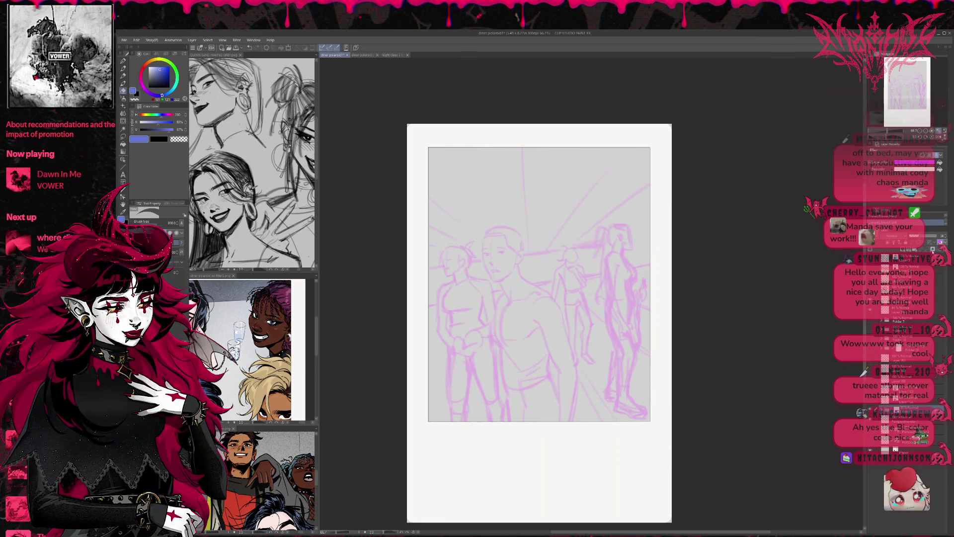
pyautogui.click(933, 237)
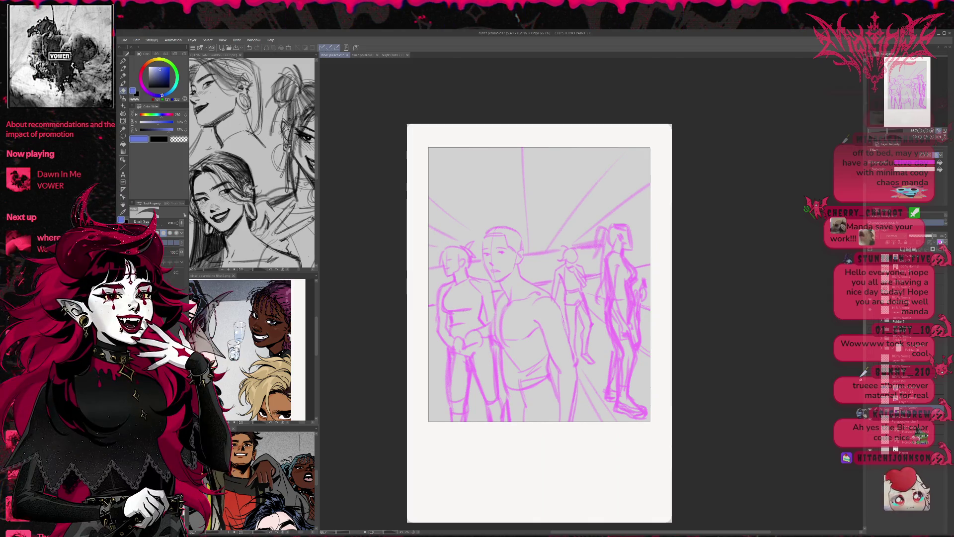
pyautogui.click(871, 349)
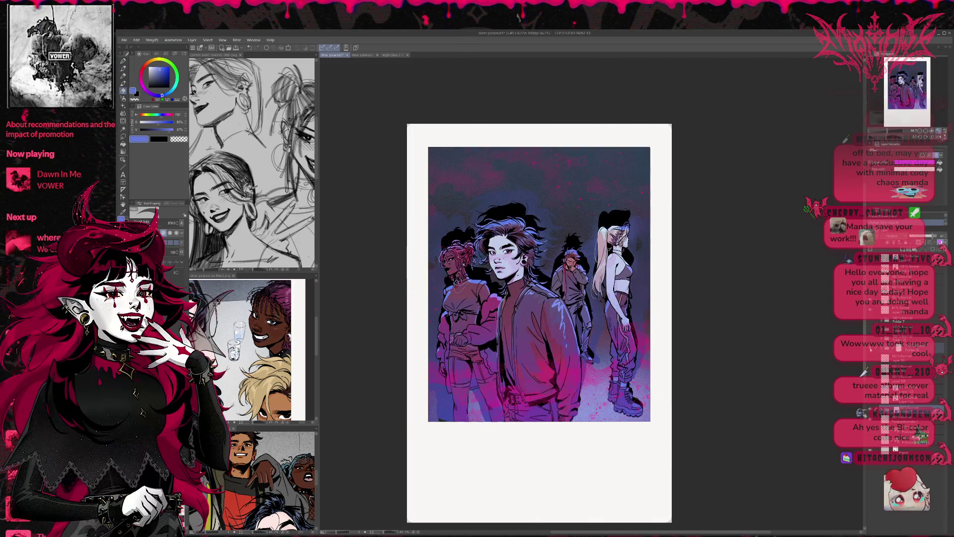
pyautogui.click(871, 349)
pyautogui.click(871, 350)
pyautogui.click(871, 350)
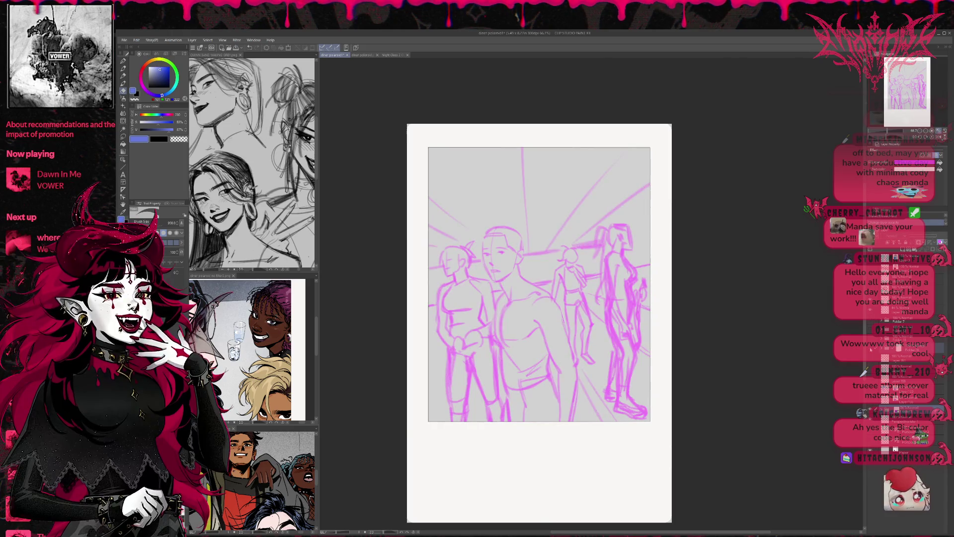
pyautogui.click(871, 349)
pyautogui.click(870, 349)
pyautogui.click(871, 349)
pyautogui.click(870, 350)
pyautogui.click(871, 349)
pyautogui.click(871, 350)
pyautogui.click(870, 349)
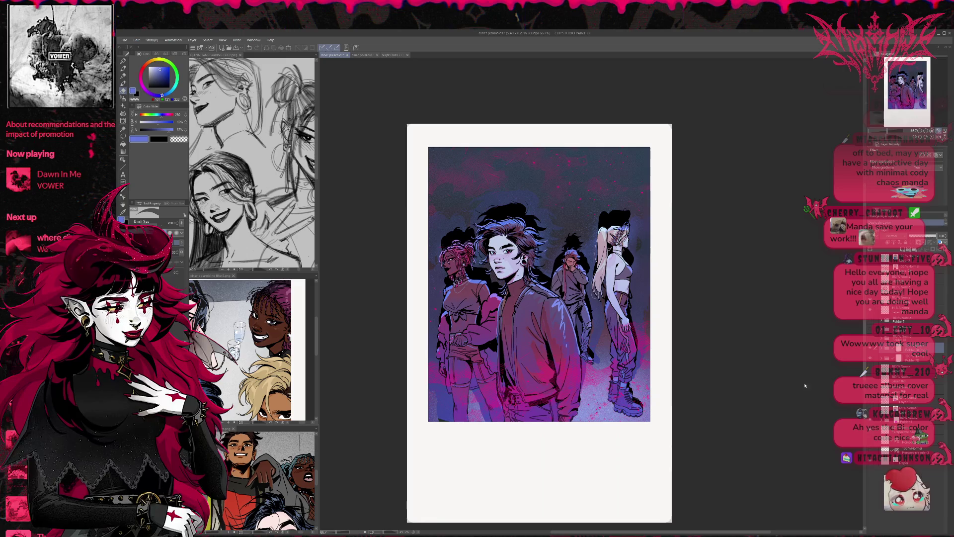
pyautogui.hotkey('ctrl', 't')
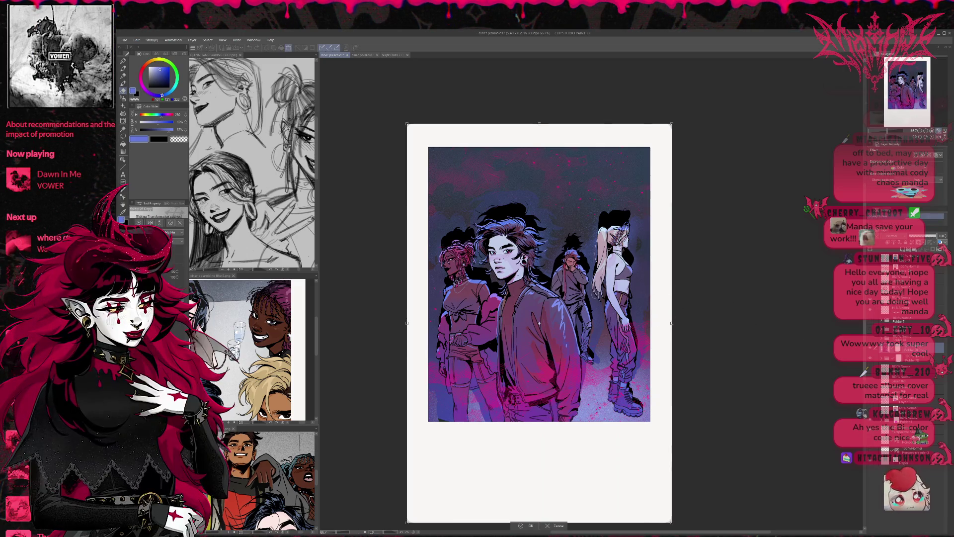
# Scale the illustration from its top-left corner and reposition it within the polaroid window
pyautogui.scroll(-2, 606, 183)
pyautogui.moveTo(469, 140); pyautogui.dragTo(430, 93)
pyautogui.moveTo(555, 187)
pyautogui.mouseDown()
pyautogui.moveTo(573, 209)
pyautogui.moveTo(567, 204)
pyautogui.mouseUp()
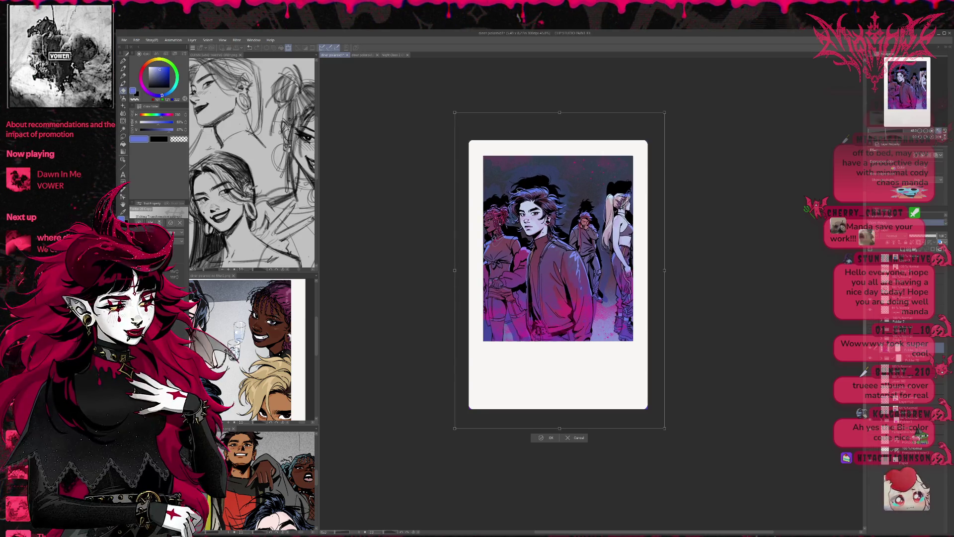
pyautogui.moveTo(455, 112); pyautogui.dragTo(508, 166)
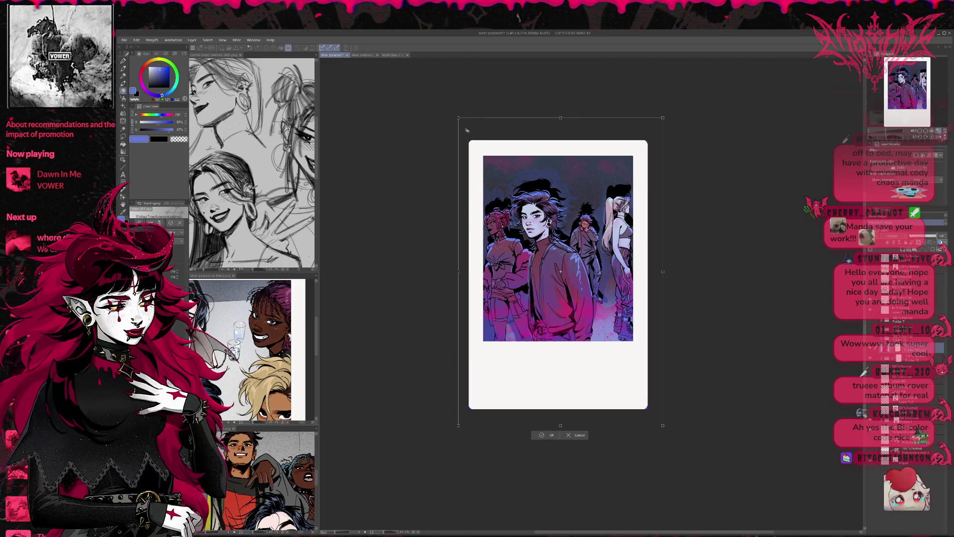
pyautogui.moveTo(458, 118); pyautogui.dragTo(461, 123)
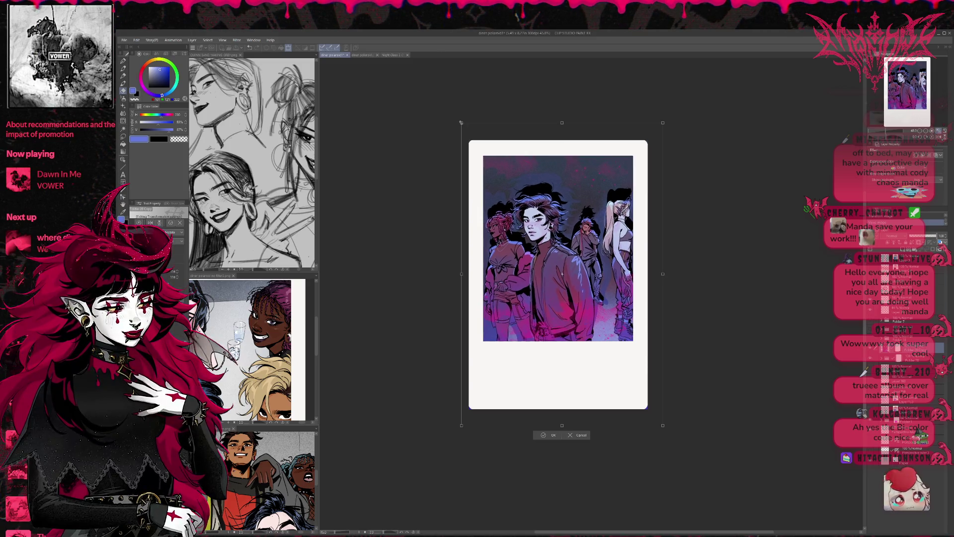
pyautogui.moveTo(492, 154); pyautogui.dragTo(492, 153)
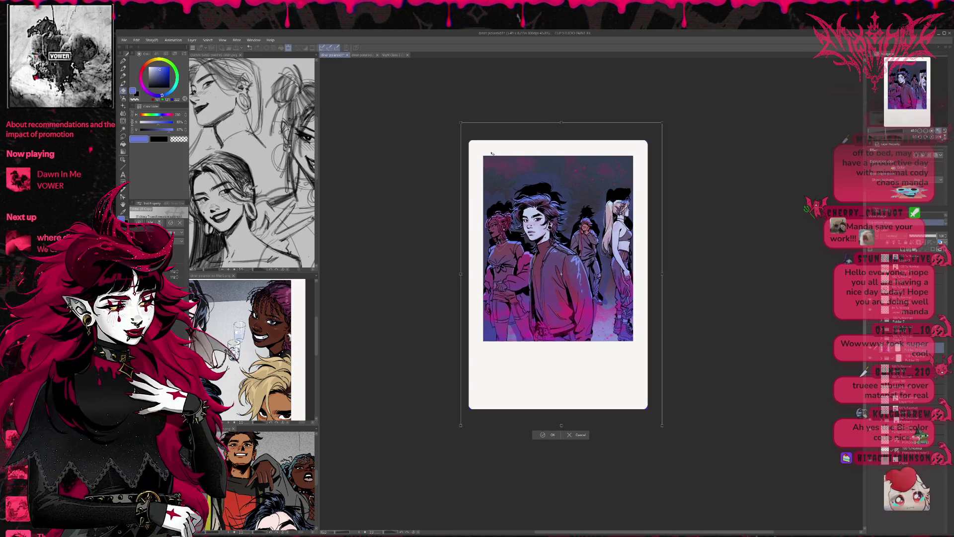
pyautogui.moveTo(477, 154); pyautogui.dragTo(489, 157)
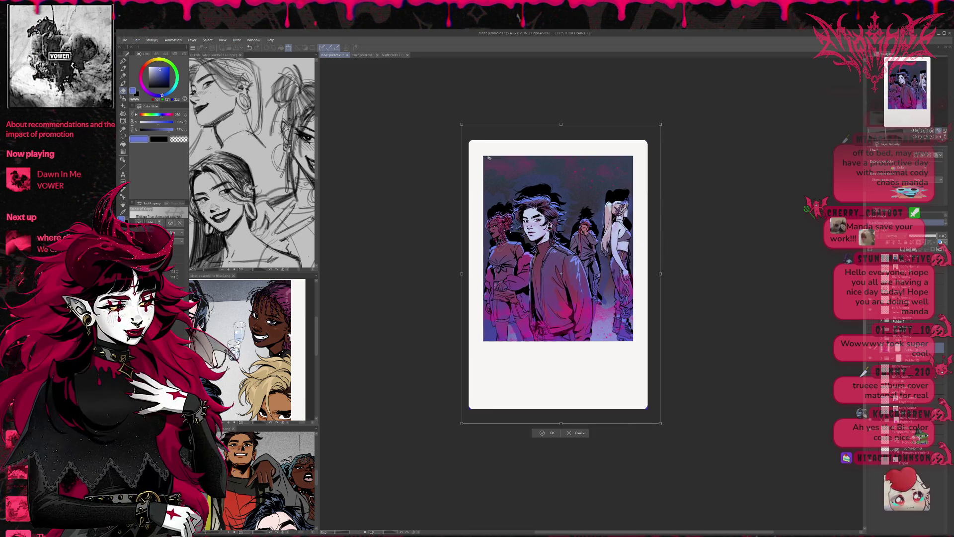
# Fine-tune the illustration's scale, nudge it left and right, and tilt it slightly counterclockwise
pyautogui.moveTo(462, 124); pyautogui.dragTo(477, 144)
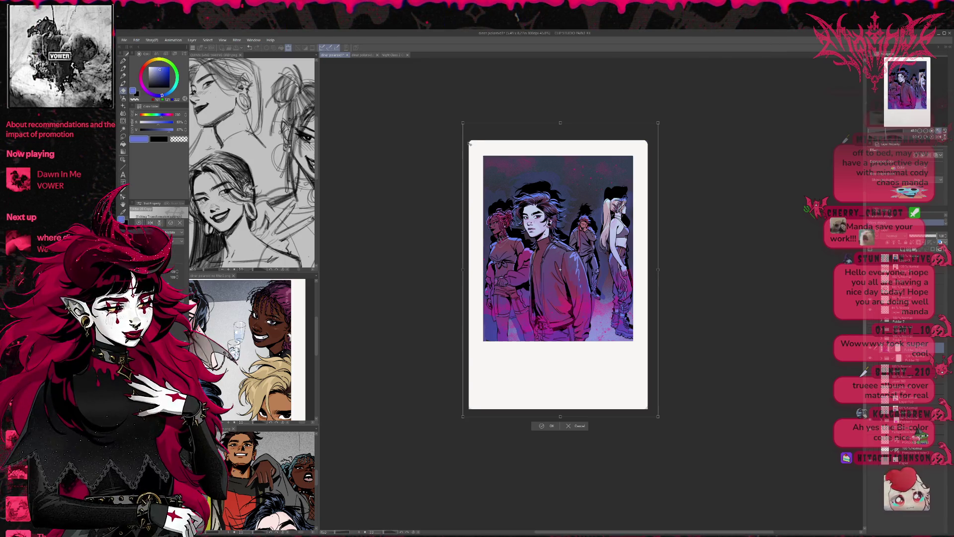
pyautogui.moveTo(462, 123); pyautogui.dragTo(465, 125)
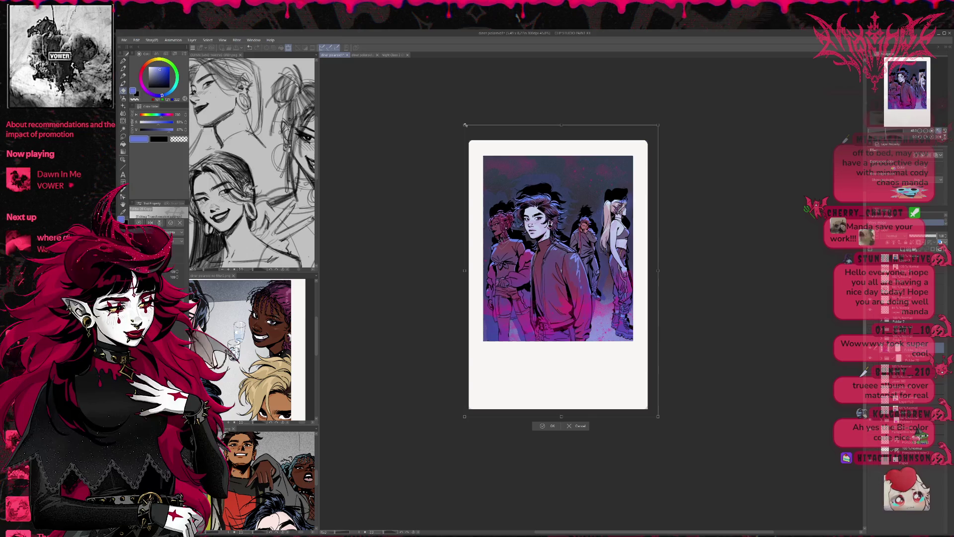
pyautogui.press('Left')
pyautogui.press('Left')
pyautogui.press('Left')
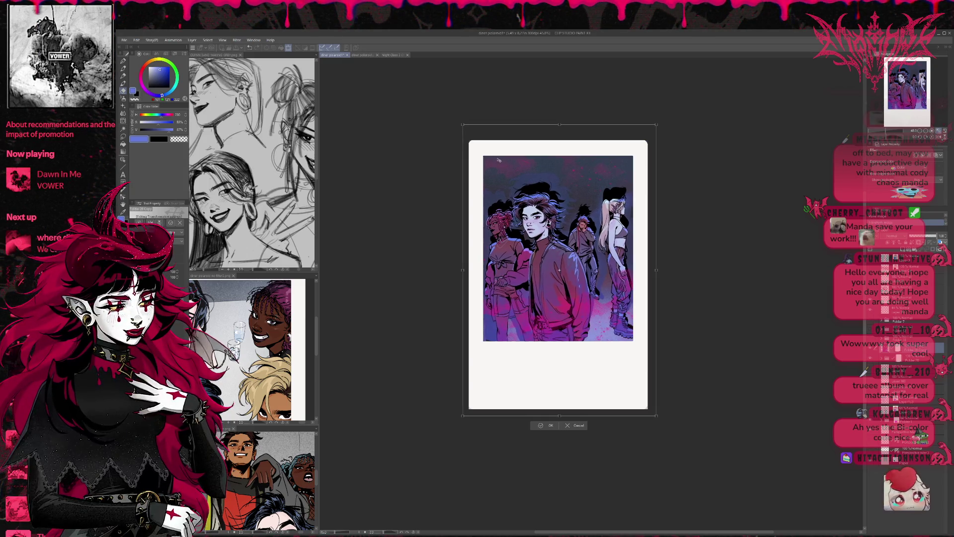
pyautogui.moveTo(498, 160); pyautogui.dragTo(500, 161)
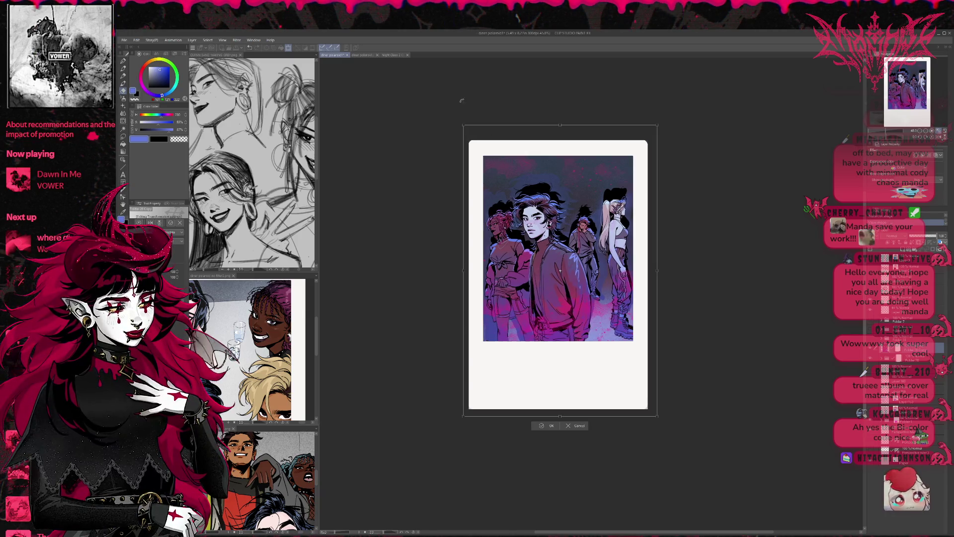
pyautogui.moveTo(454, 105); pyautogui.dragTo(452, 106)
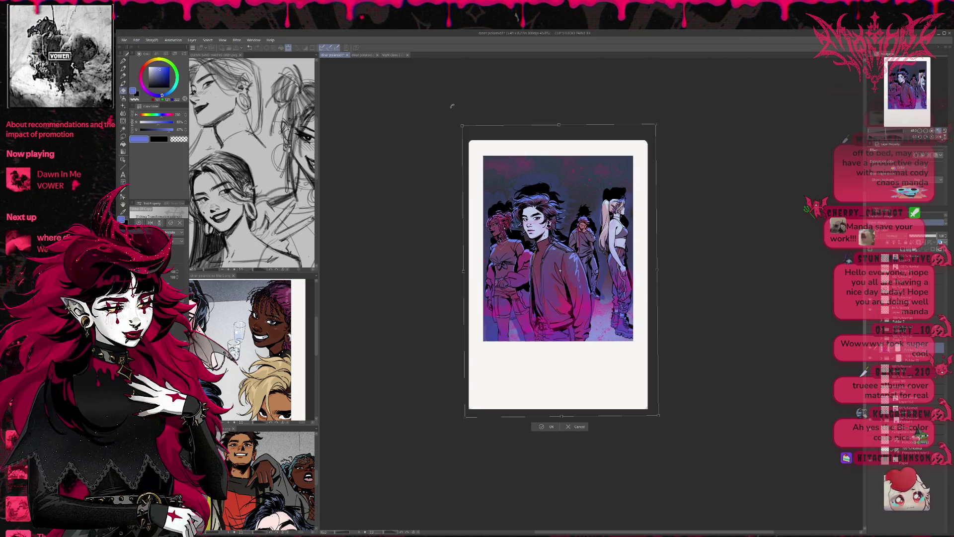
pyautogui.moveTo(522, 174); pyautogui.dragTo(525, 175)
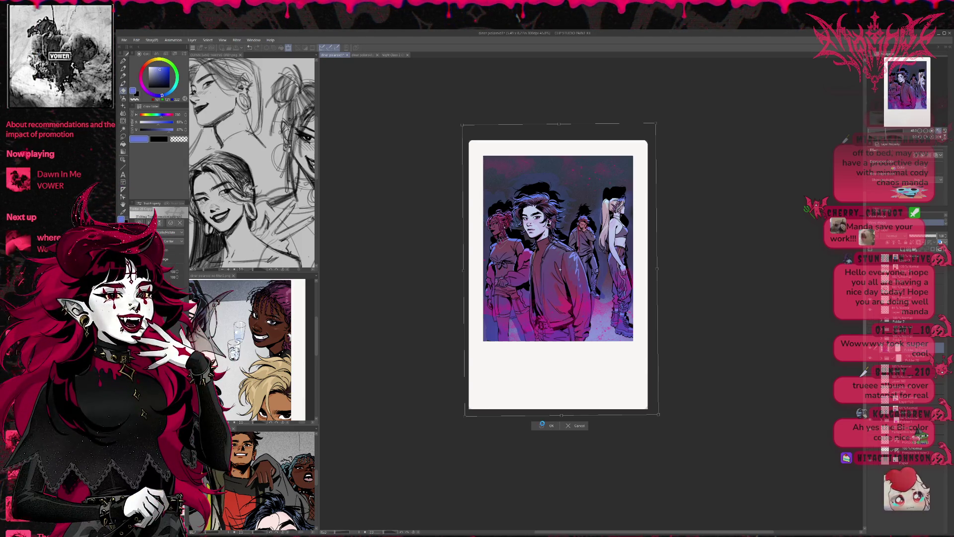
# Apply the resize, toggle a layer to compare, save 'diner polaroid1', and switch to Night Class 2
pyautogui.click(542, 425)
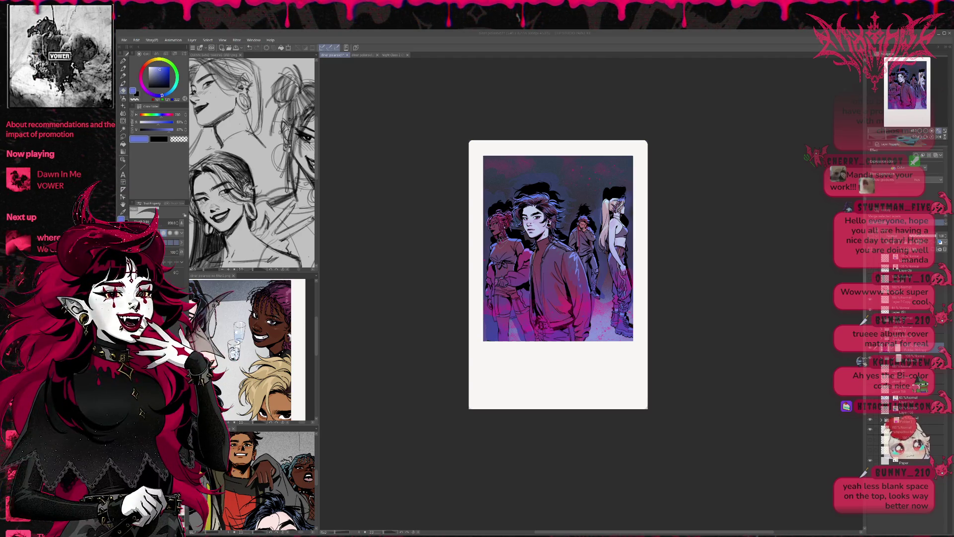
pyautogui.click(869, 350)
pyautogui.click(870, 349)
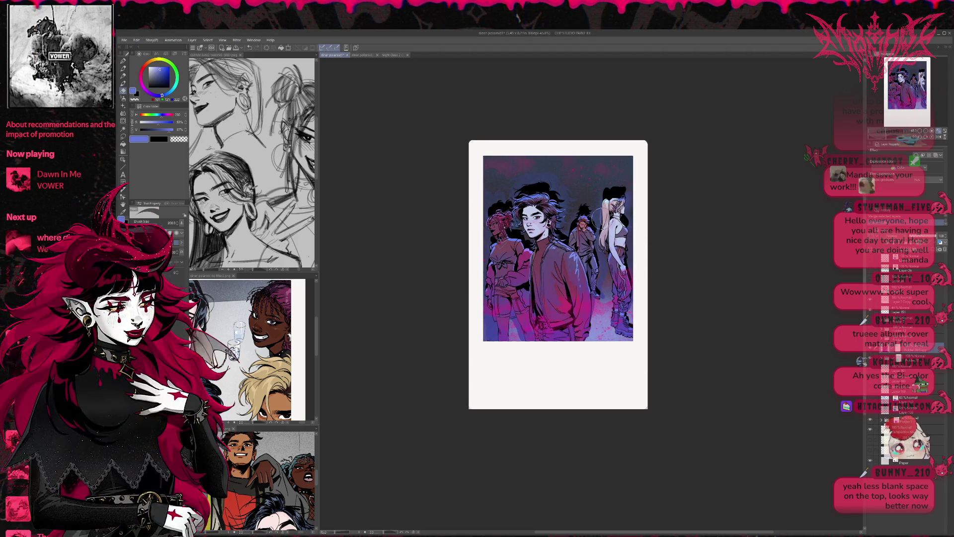
pyautogui.hotkey('ctrl', 's')
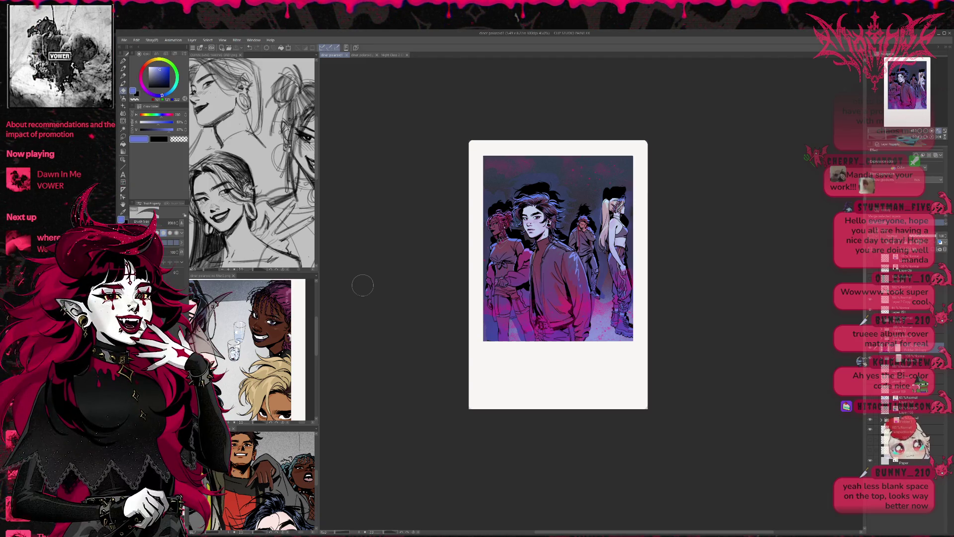
pyautogui.click(390, 55)
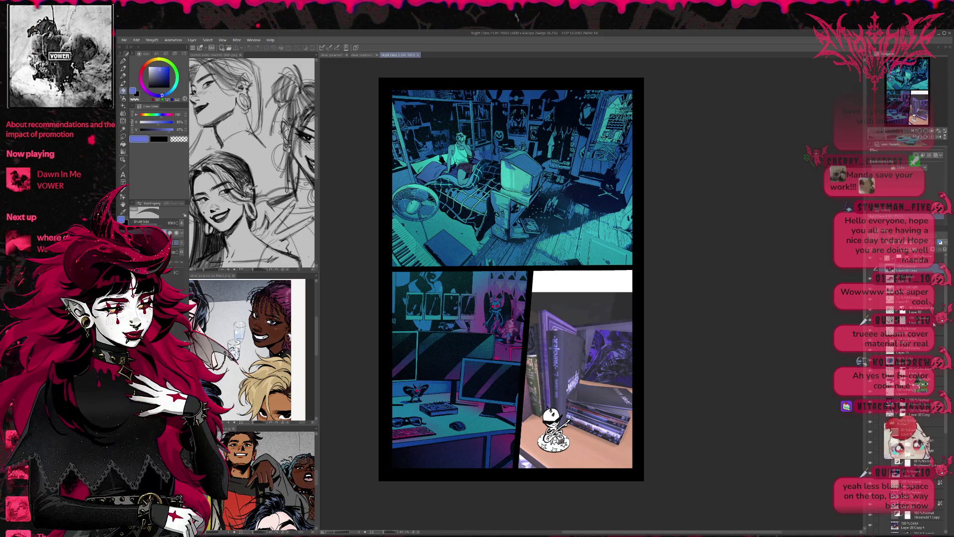
# Collapse the page's layer folders, check the top panel layer's visibility, and select a layer in an expanded folder
pyautogui.click(882, 258)
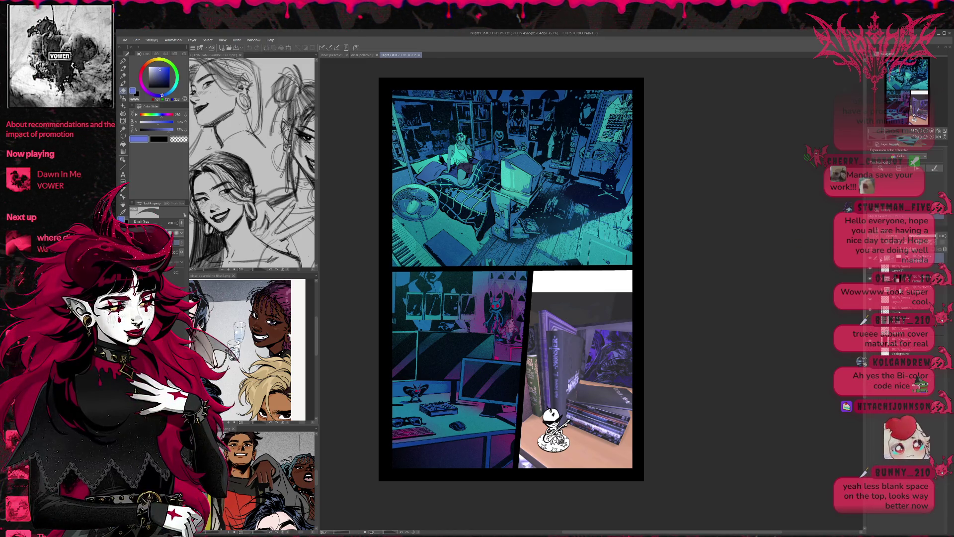
pyautogui.click(871, 271)
pyautogui.click(871, 271)
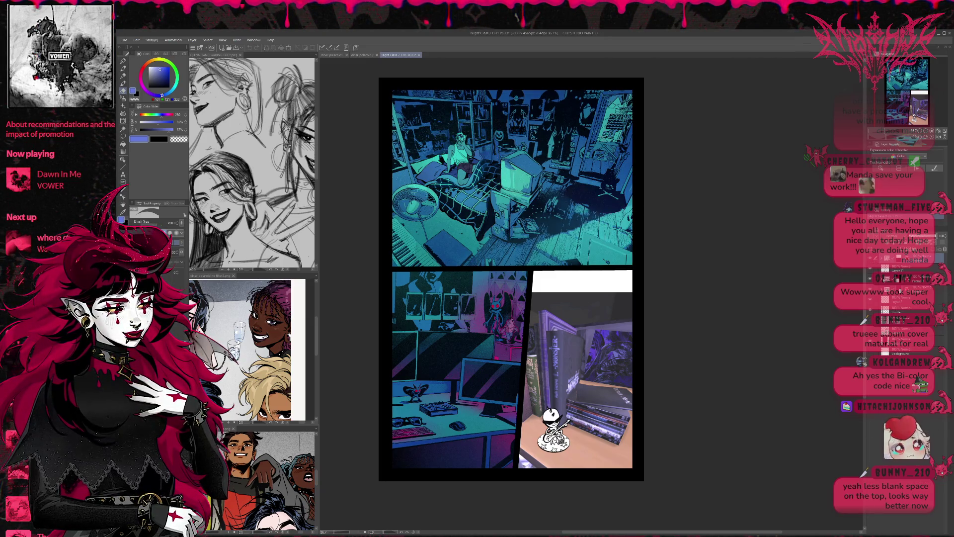
pyautogui.click(884, 279)
pyautogui.click(905, 329)
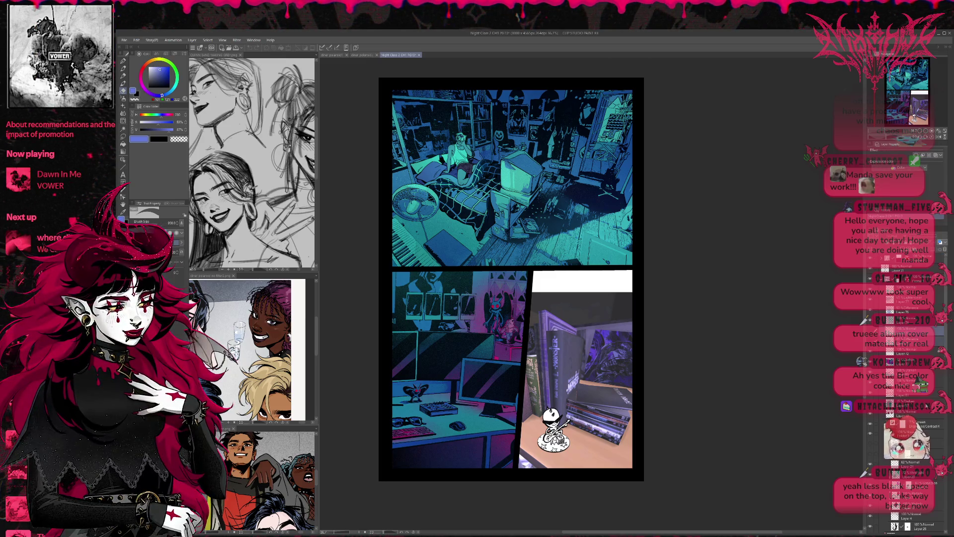
# Scroll through the layer list and expand another layer group
pyautogui.scroll(-1, 929, 423)
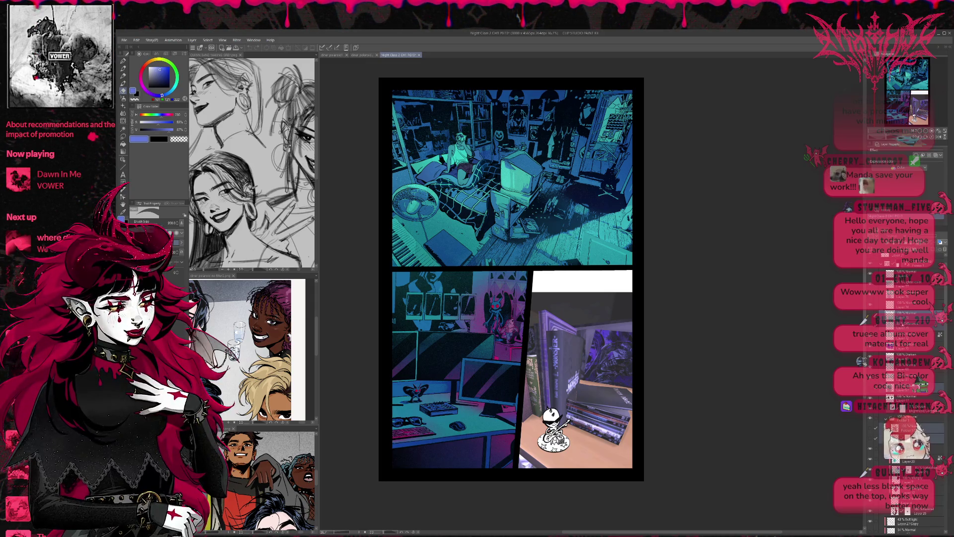
pyautogui.scroll(-1, 911, 345)
pyautogui.scroll(-3, 909, 373)
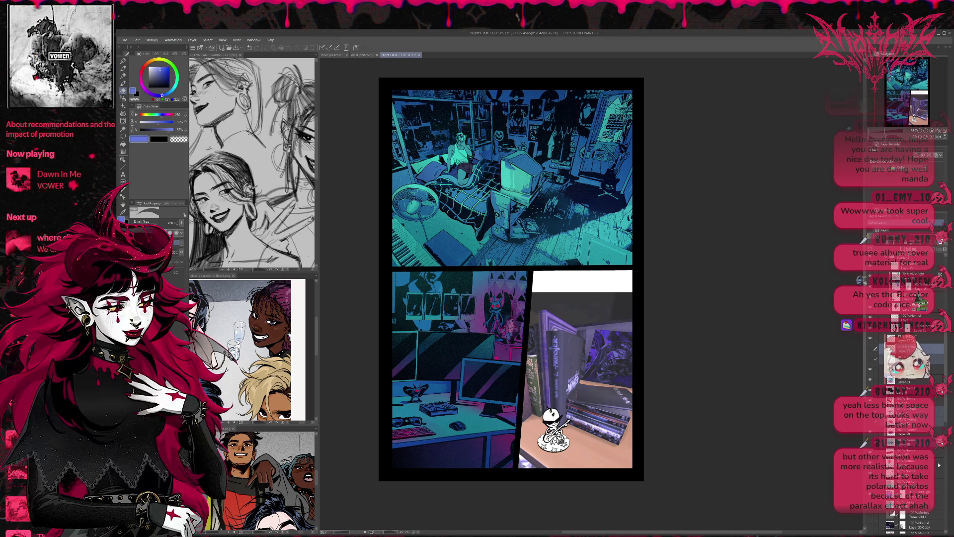
pyautogui.scroll(-3, 938, 465)
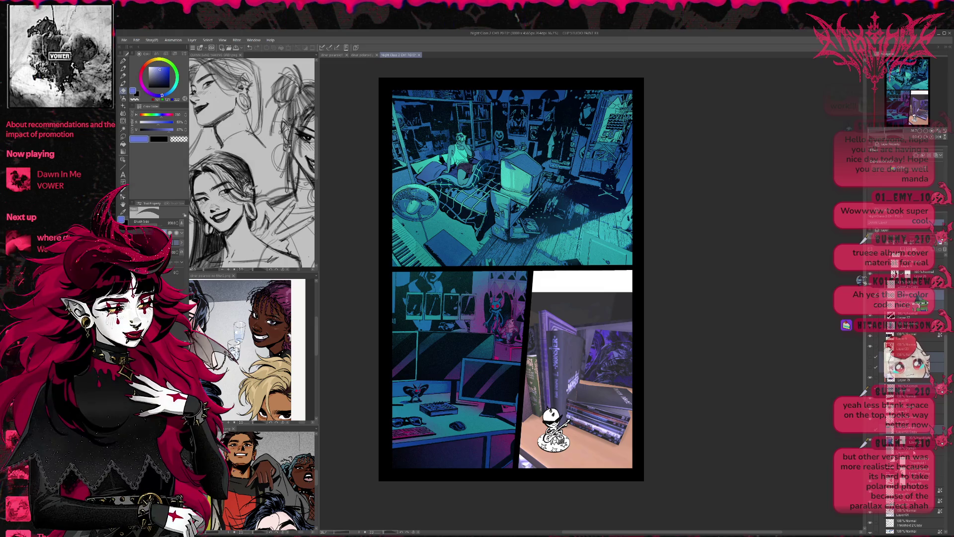
pyautogui.scroll(-5, 910, 398)
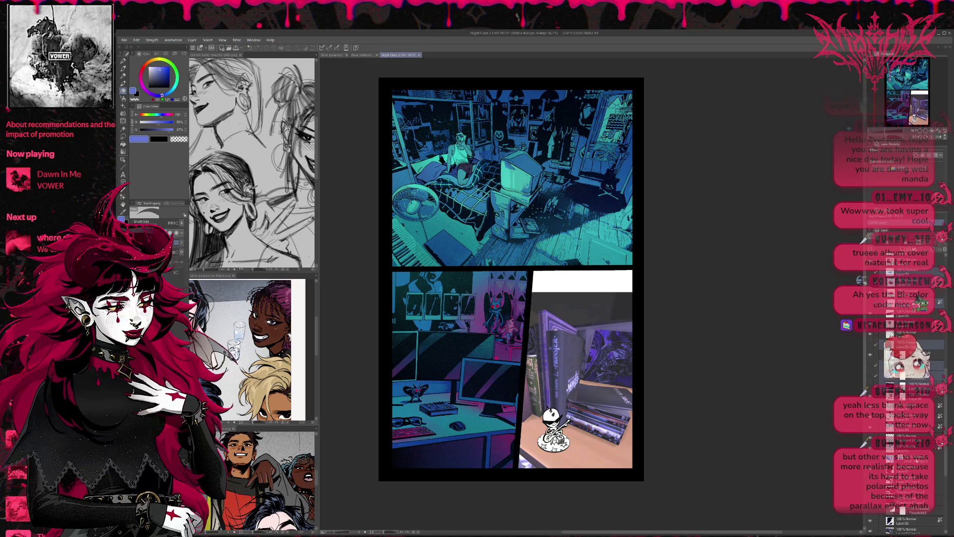
pyautogui.scroll(-5, 910, 398)
pyautogui.scroll(3, 910, 398)
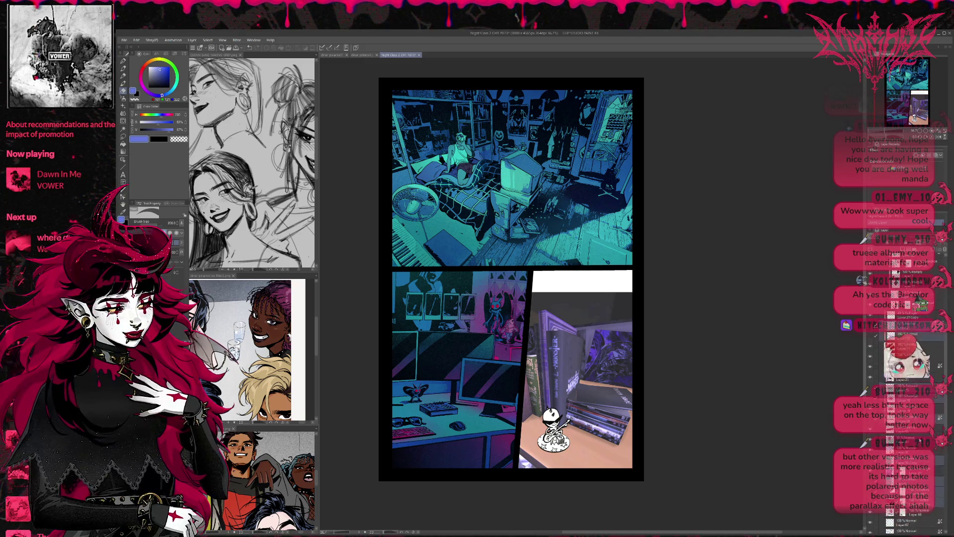
pyautogui.scroll(2, 909, 398)
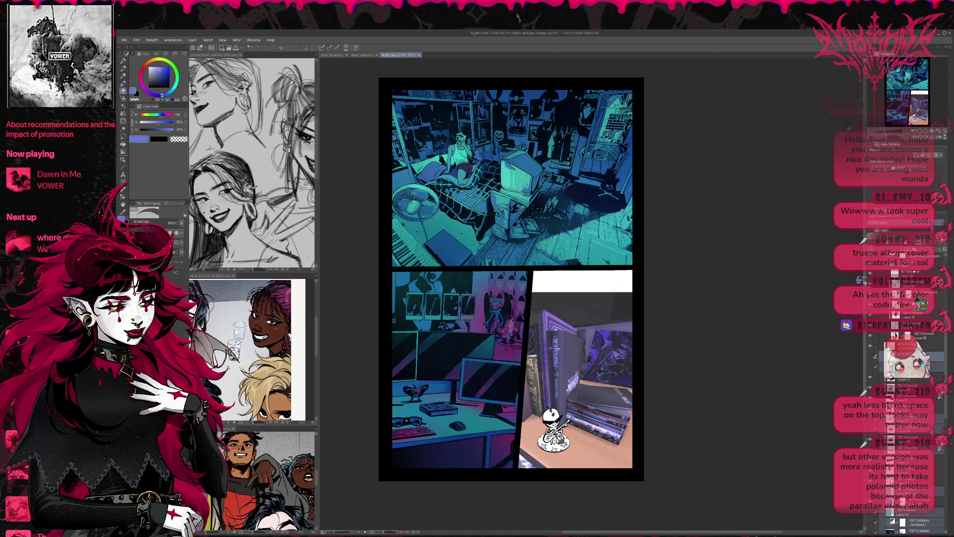
pyautogui.click(929, 316)
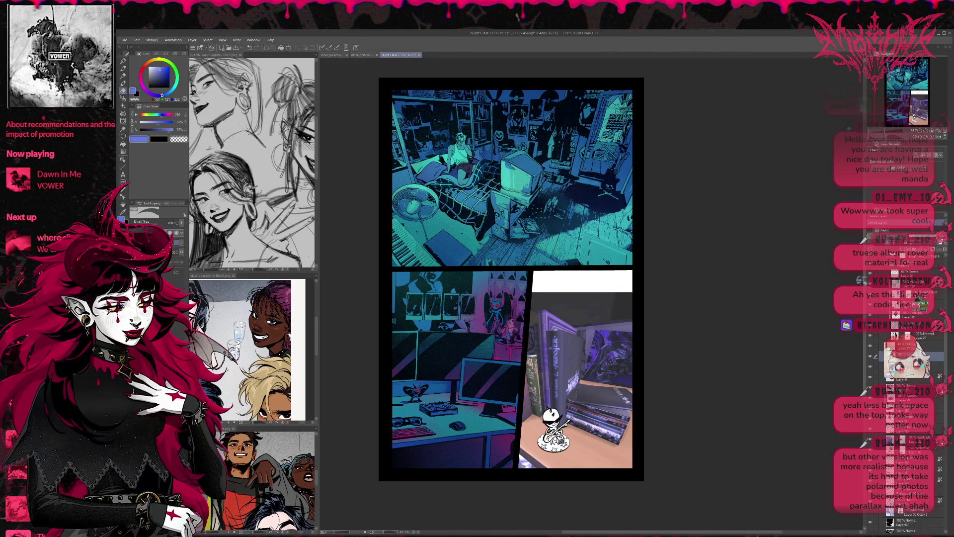
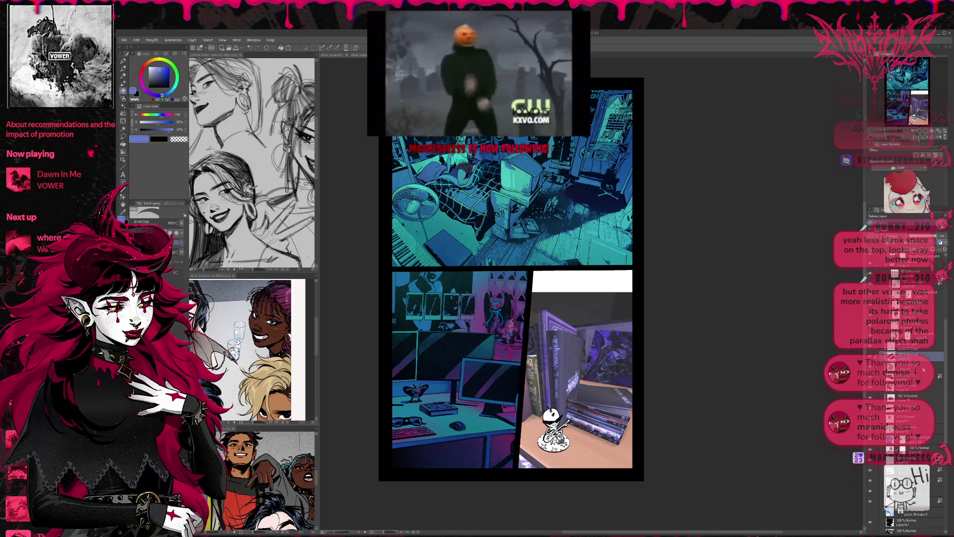
# Paint shading along the bottom of the lower-left desk panel
pyautogui.scroll(2, 904, 398)
pyautogui.scroll(2, 904, 397)
pyautogui.scroll(2, 904, 397)
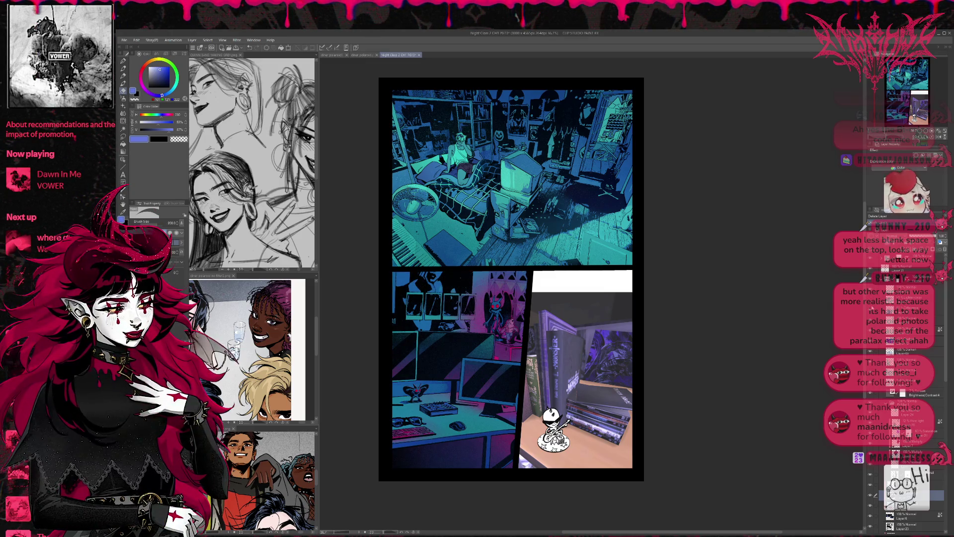
pyautogui.moveTo(437, 463); pyautogui.dragTo(512, 405)
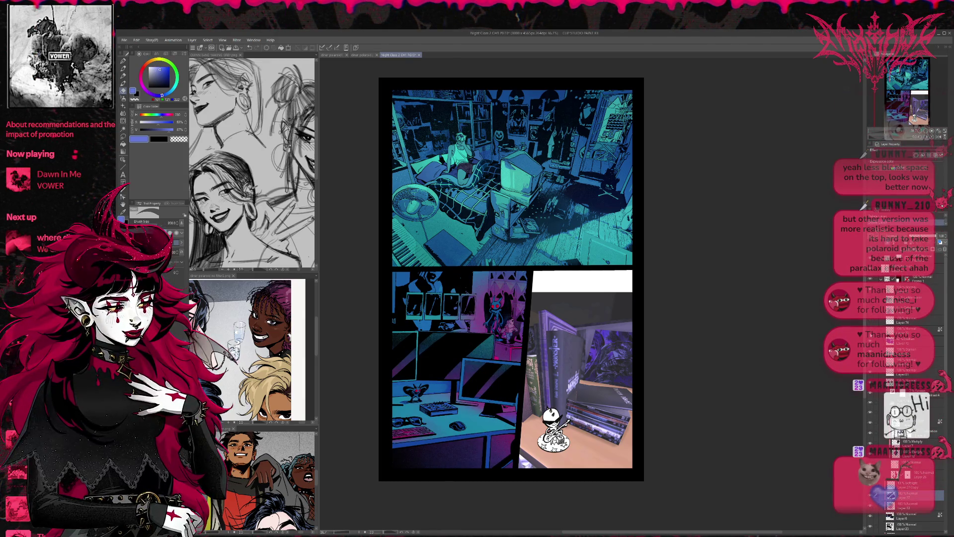
# Toggle the monitor glow, keyboard, desk and window lighting layers on and off to compare them
pyautogui.click(870, 352)
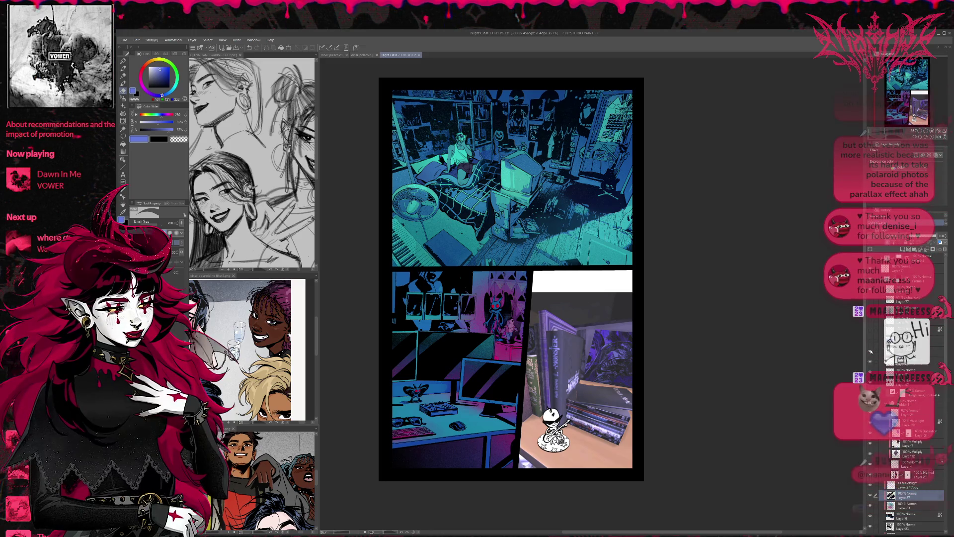
pyautogui.click(871, 361)
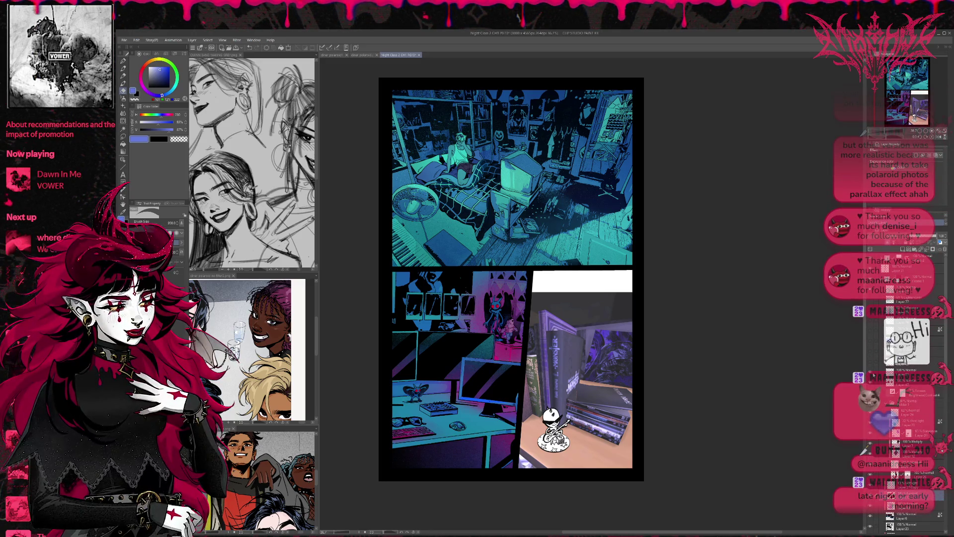
pyautogui.click(871, 373)
pyautogui.click(871, 383)
pyautogui.click(870, 370)
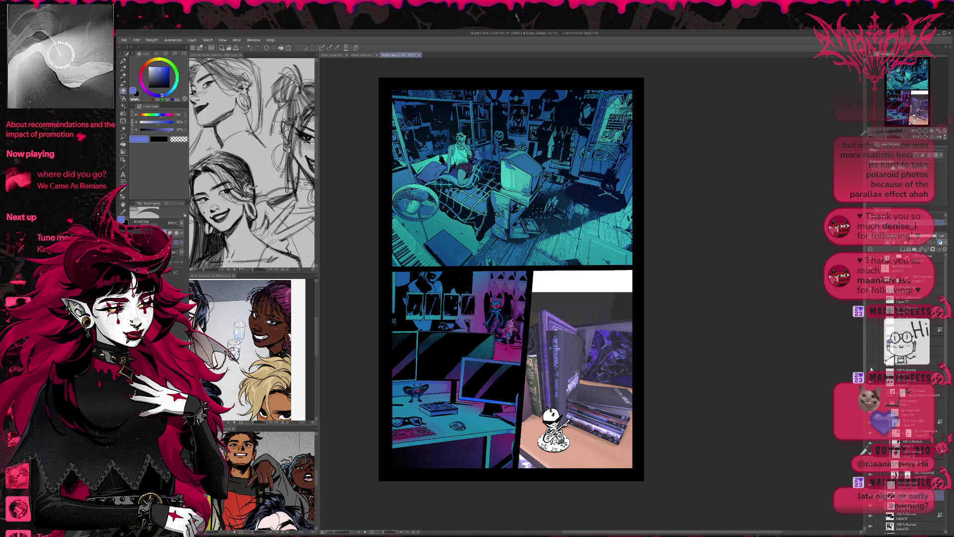
pyautogui.click(871, 301)
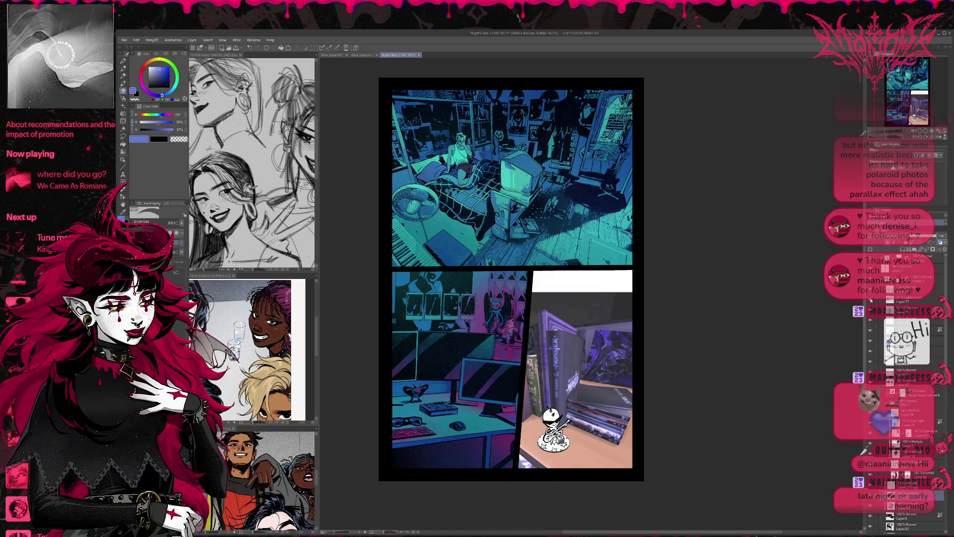
pyautogui.click(873, 383)
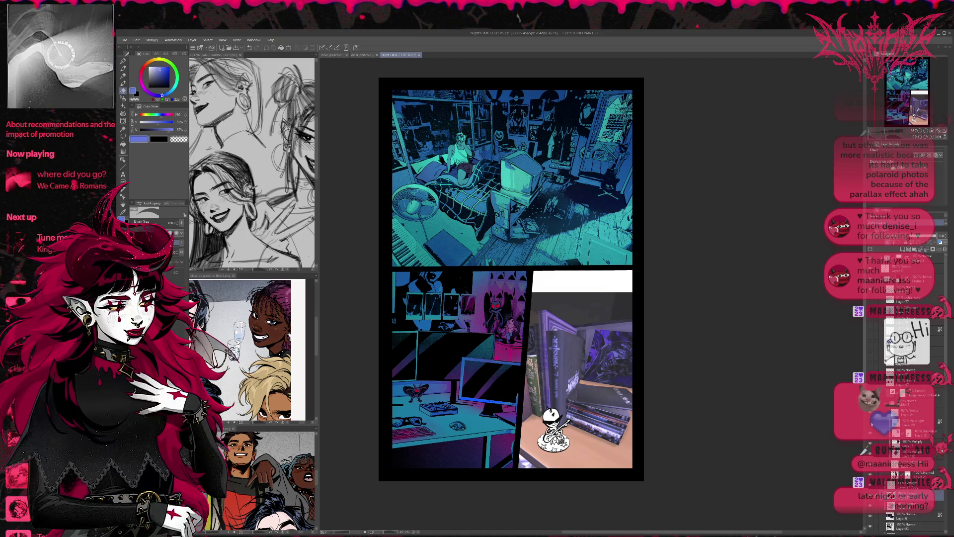
# Show the white moth and shelf creature layer, then hide it again
pyautogui.click(870, 436)
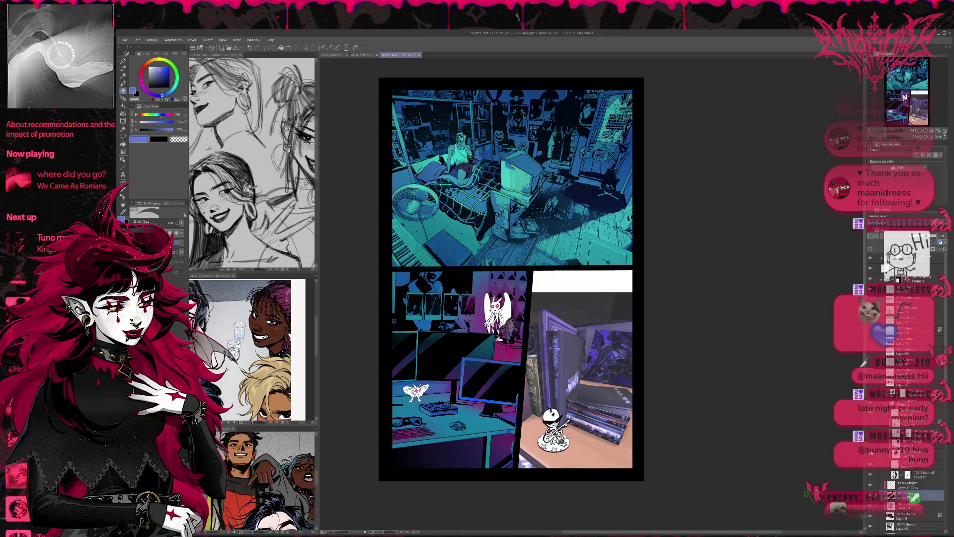
pyautogui.click(870, 455)
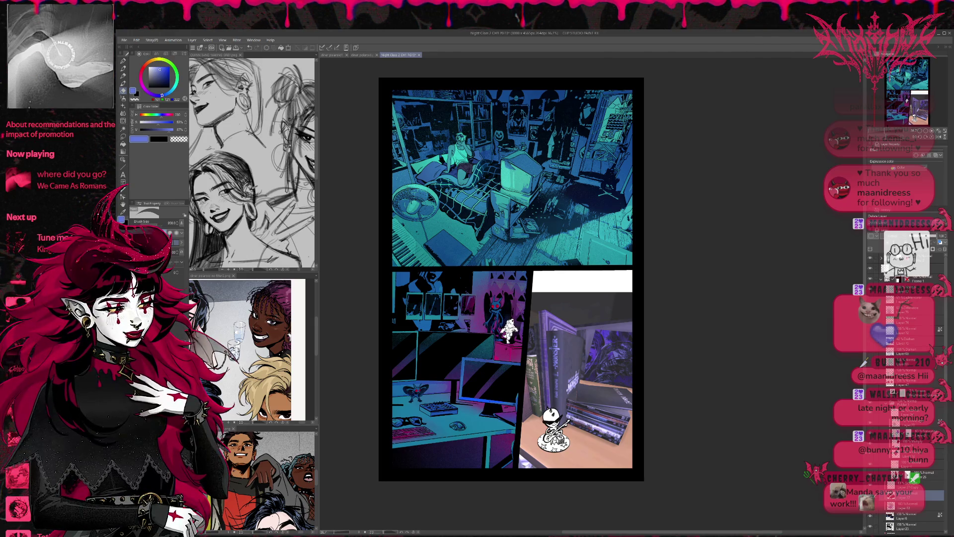
pyautogui.scroll(2, 455, 336)
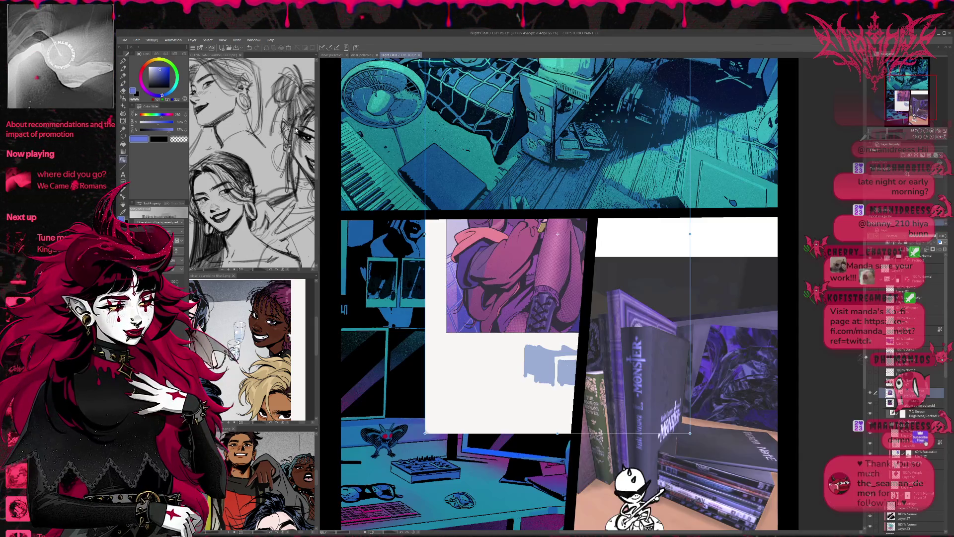
# Copy a photo from the browser and paste it into the blank polaroid
pyautogui.press('alt')
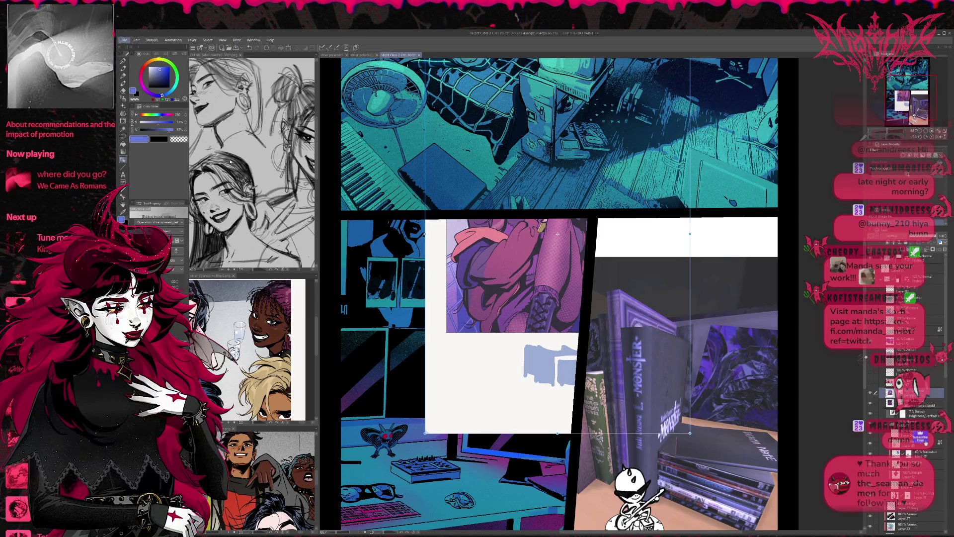
pyautogui.hotkey('alt', 'Tab')
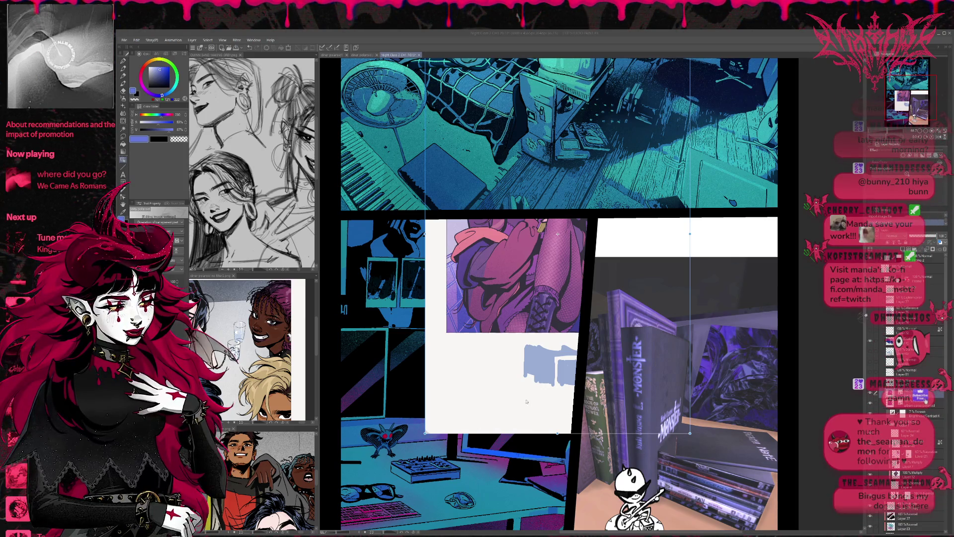
pyautogui.hotkey('alt', 'Tab')
pyautogui.hotkey('ctrl', 'v')
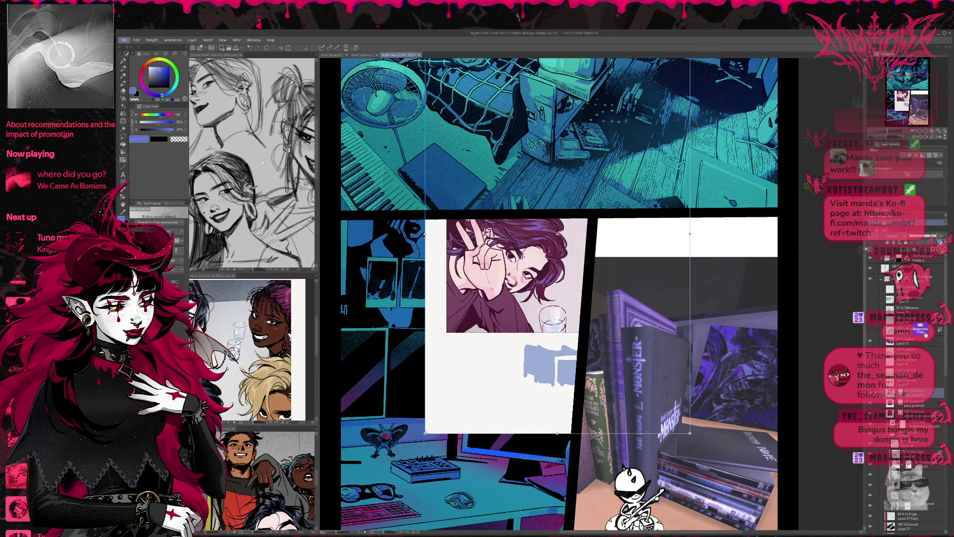
# Replace it with the jacket photo carrying FINISHED lettering and commit its placement
pyautogui.hotkey('alt', 'Tab')
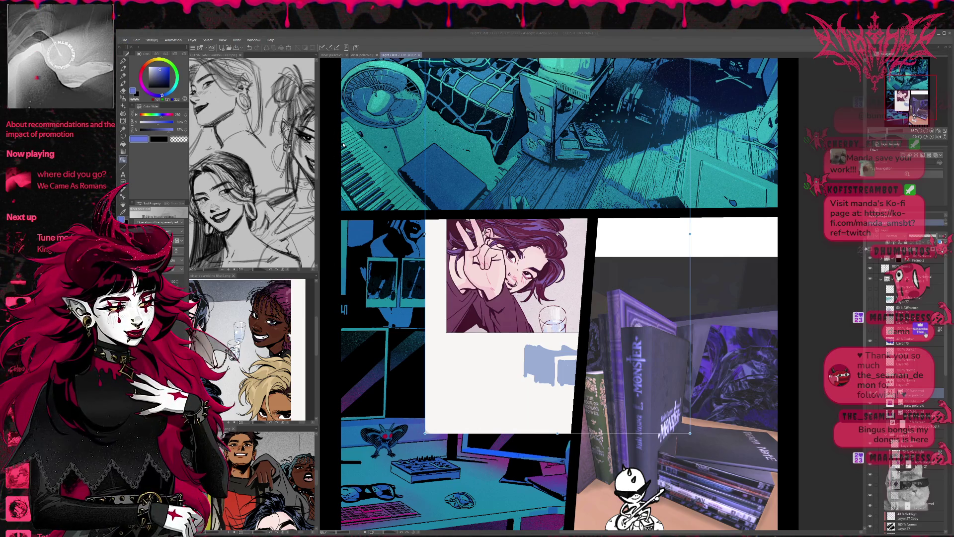
pyautogui.hotkey('alt', 'Tab')
pyautogui.hotkey('ctrl', 'v')
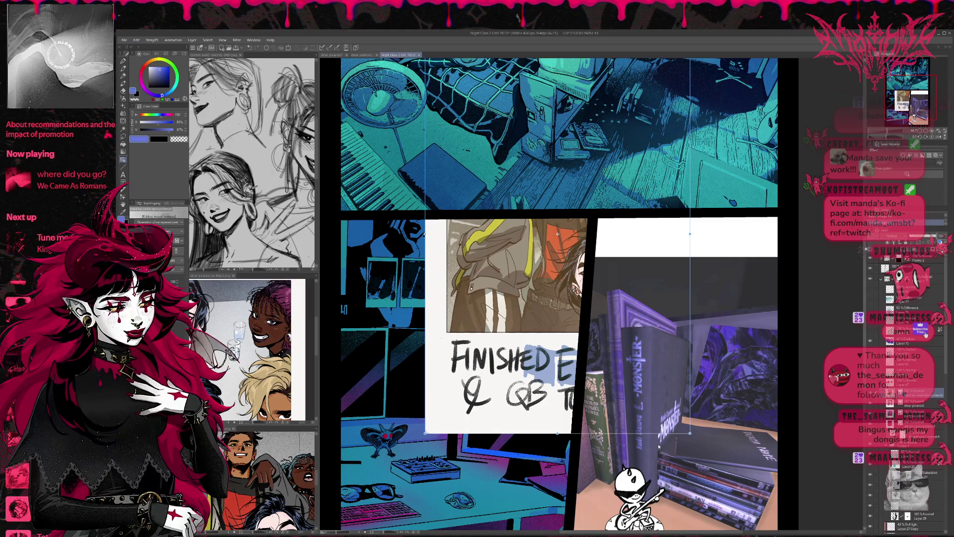
pyautogui.press('Return')
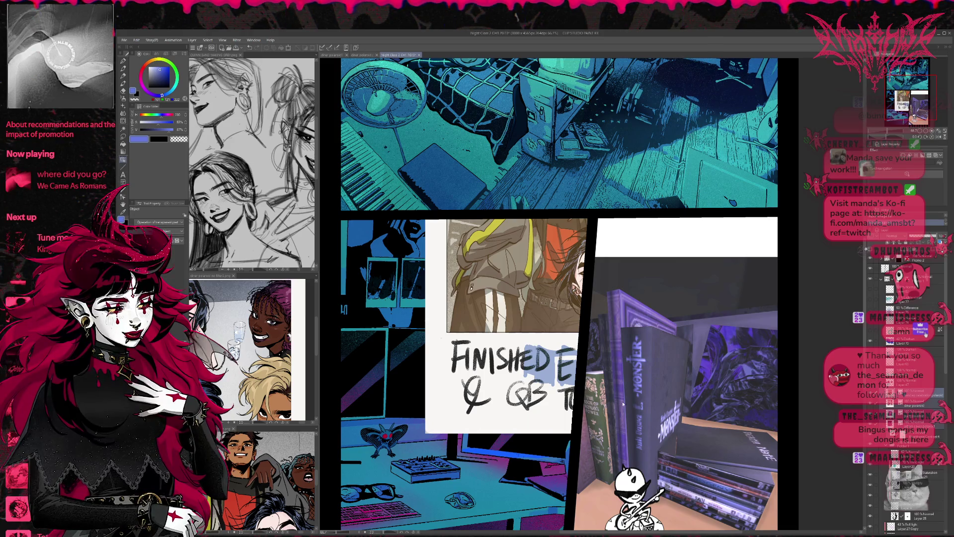
pyautogui.hotkey('ctrl', 't')
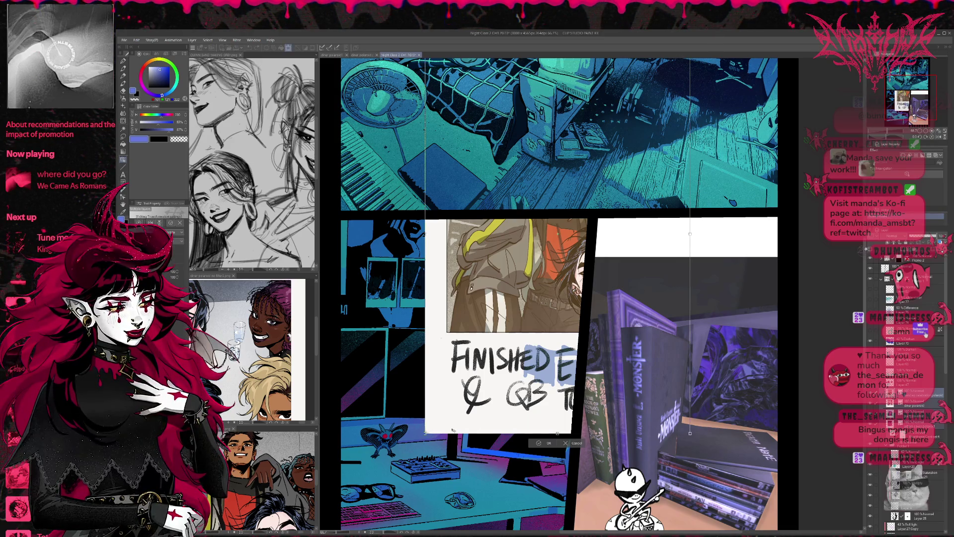
# Scale the FINISHED EP#2 polaroid down to wall-photo size and place it on the bedroom wall
pyautogui.moveTo(425, 434); pyautogui.dragTo(575, 208)
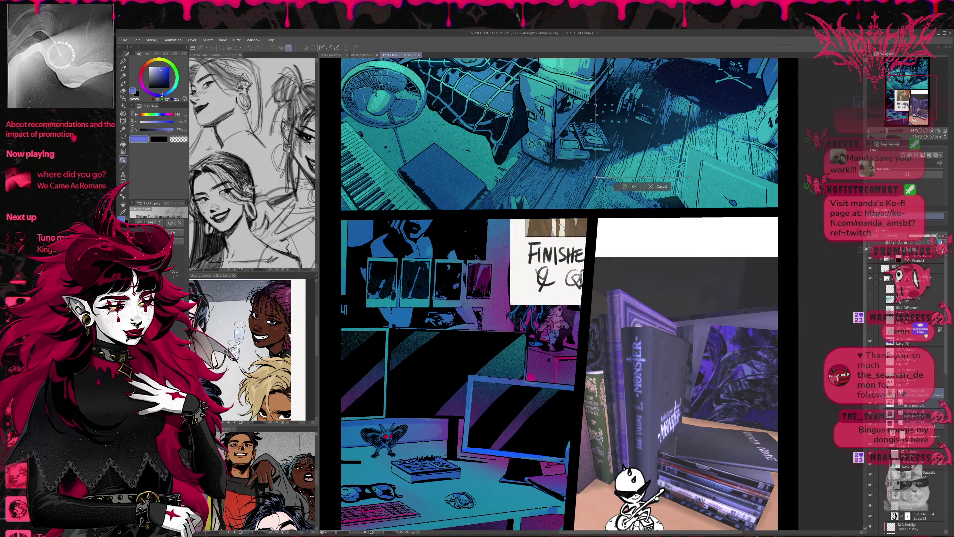
pyautogui.moveTo(621, 154); pyautogui.dragTo(490, 348)
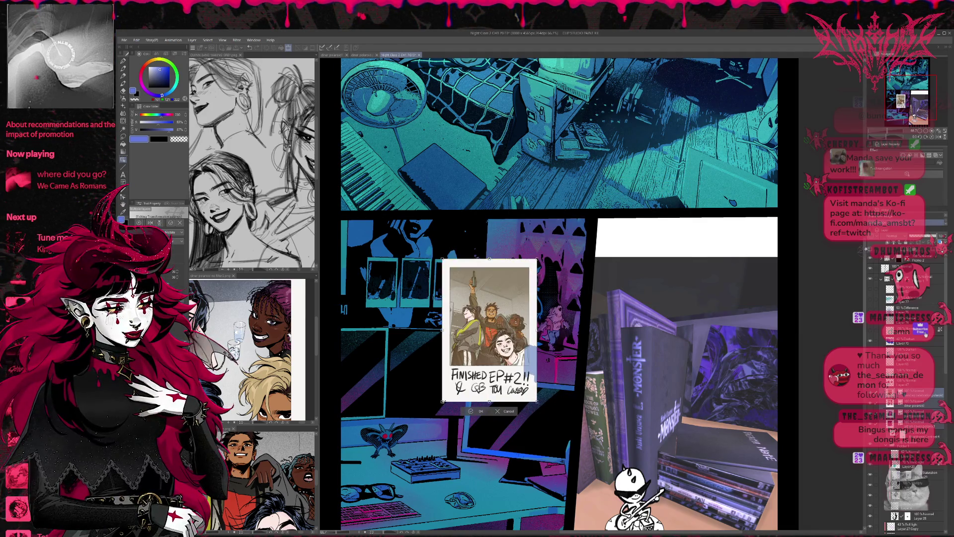
pyautogui.moveTo(442, 400); pyautogui.dragTo(497, 319)
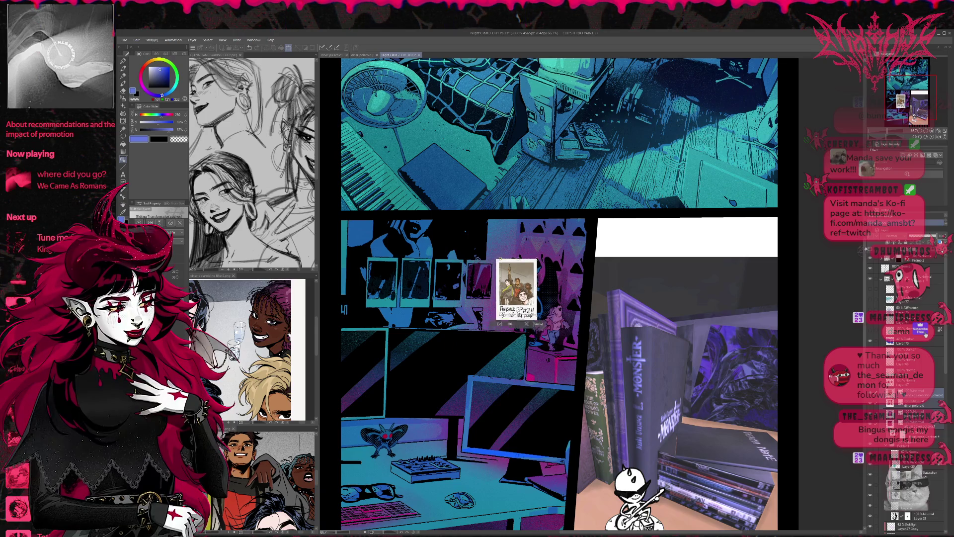
pyautogui.moveTo(517, 288); pyautogui.dragTo(383, 283)
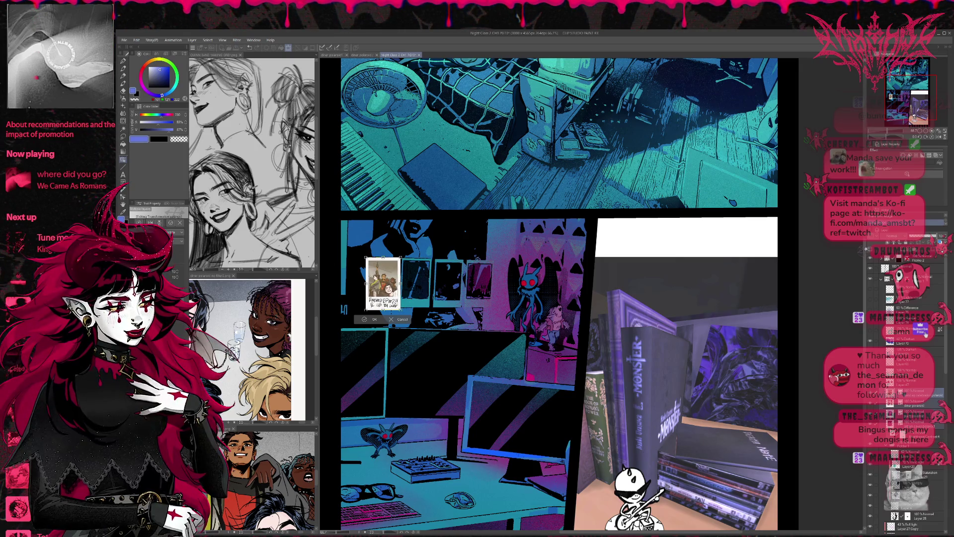
pyautogui.press('Return')
pyautogui.moveTo(383, 282); pyautogui.dragTo(421, 282)
pyautogui.hotkey('ctrl', 'z')
pyautogui.hotkey('ctrl', 'z')
# Line up the diner, pink and purple polaroids in a row beside it and group the layers
pyautogui.click(910, 404)
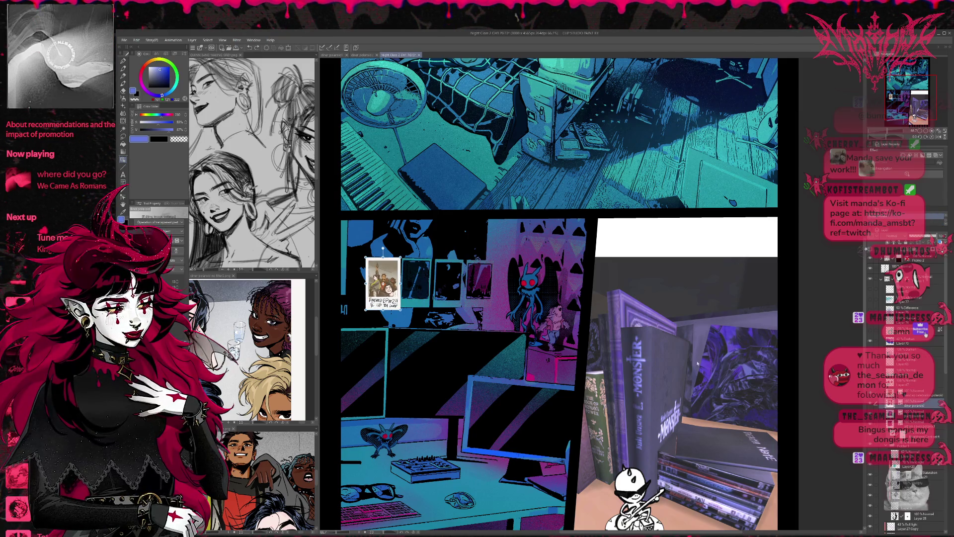
pyautogui.hotkey('ctrl', 'y')
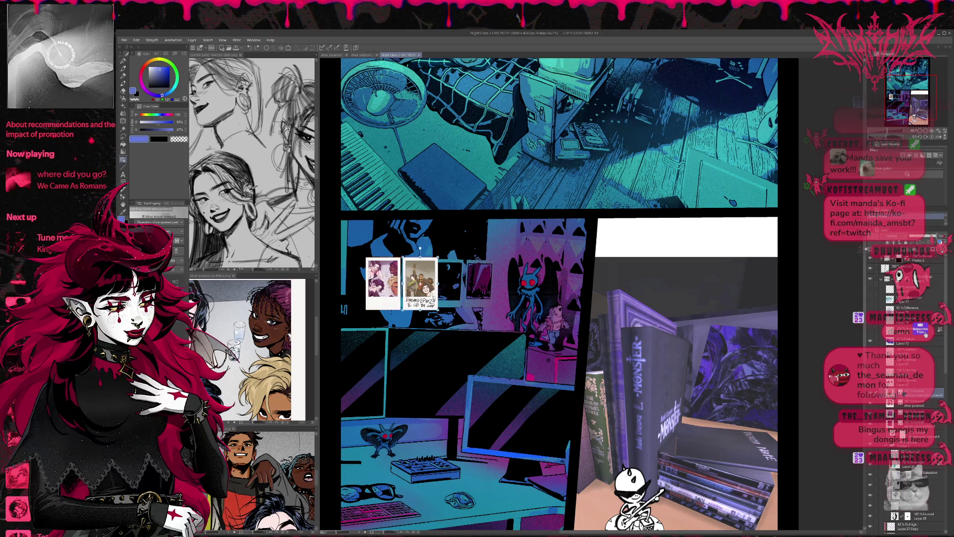
pyautogui.click(909, 393)
pyautogui.hotkey('ctrl', 'y')
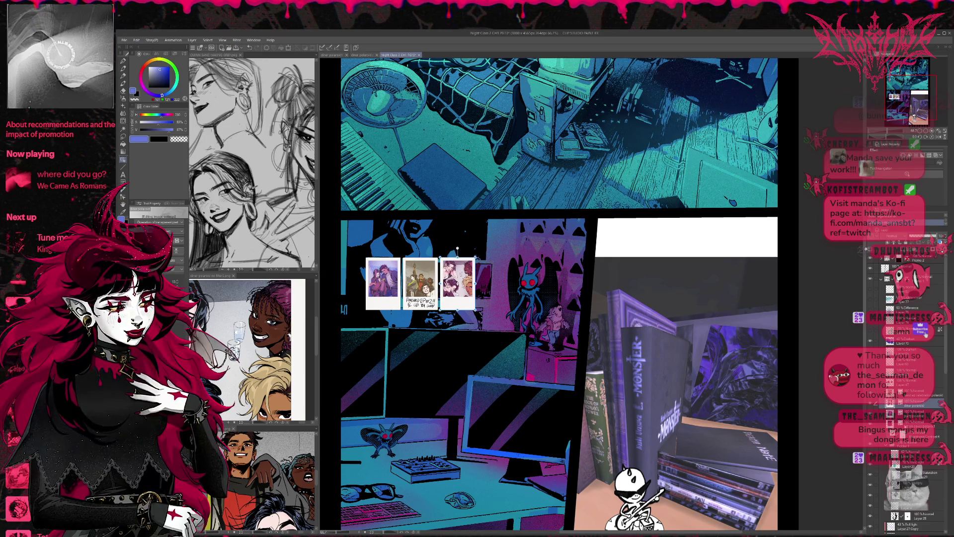
pyautogui.click(909, 423)
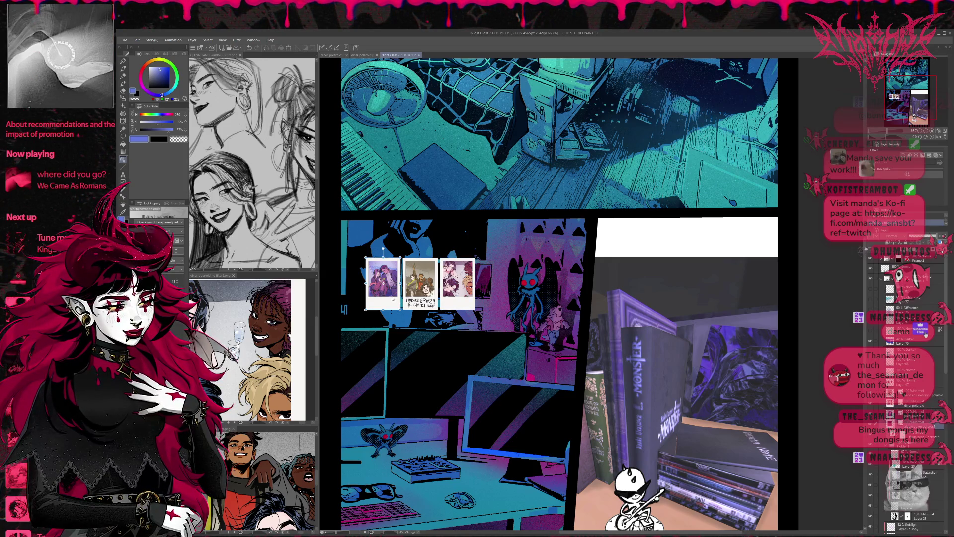
pyautogui.moveTo(392, 299); pyautogui.dragTo(504, 298)
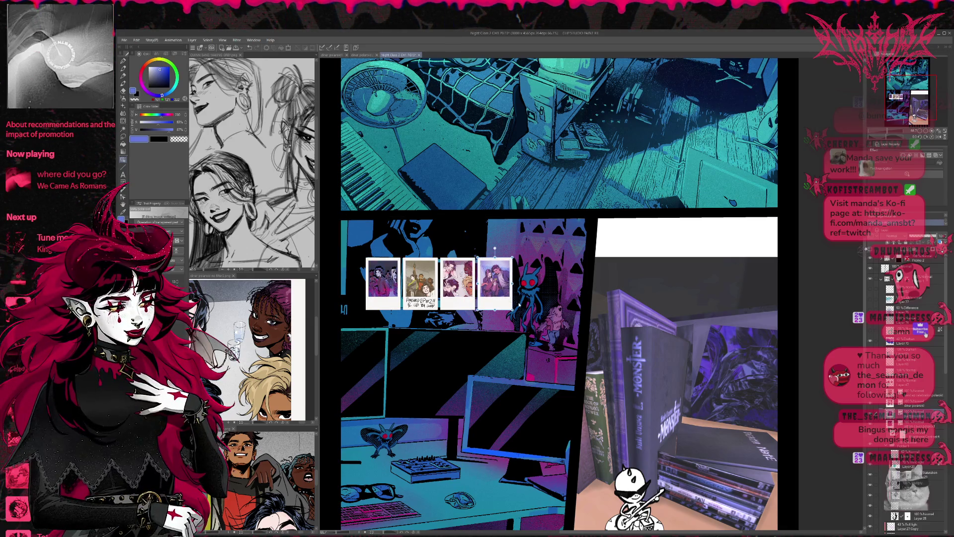
pyautogui.click(383, 283)
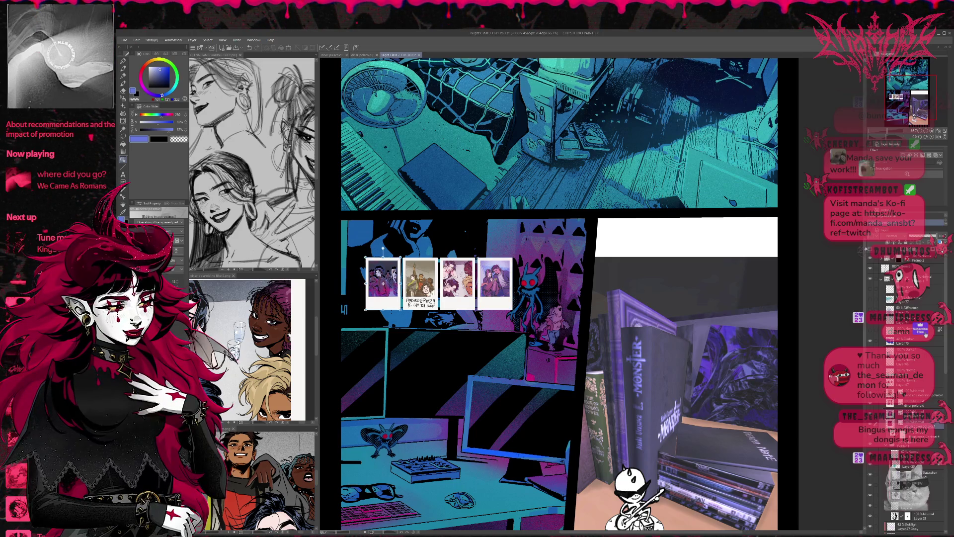
pyautogui.press('Return')
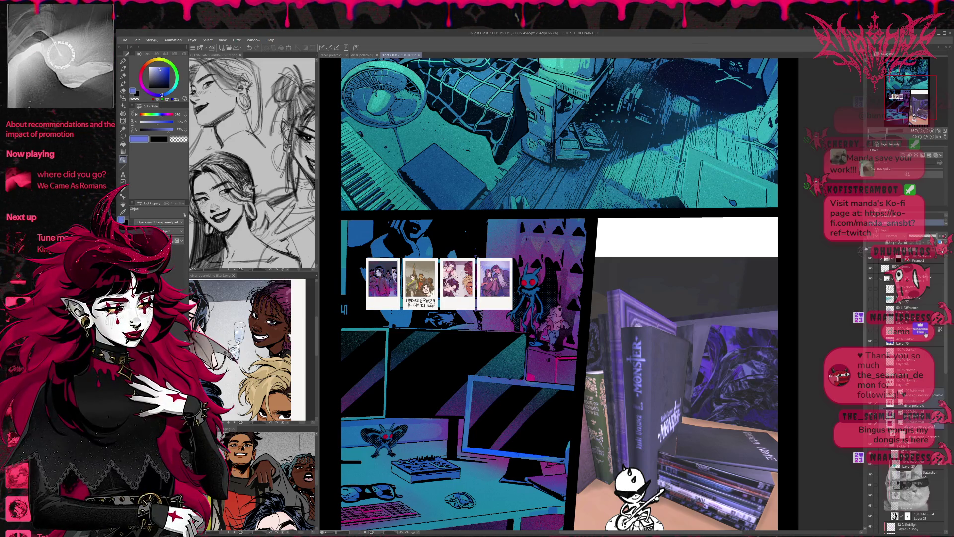
pyautogui.hotkey('ctrl', 'g')
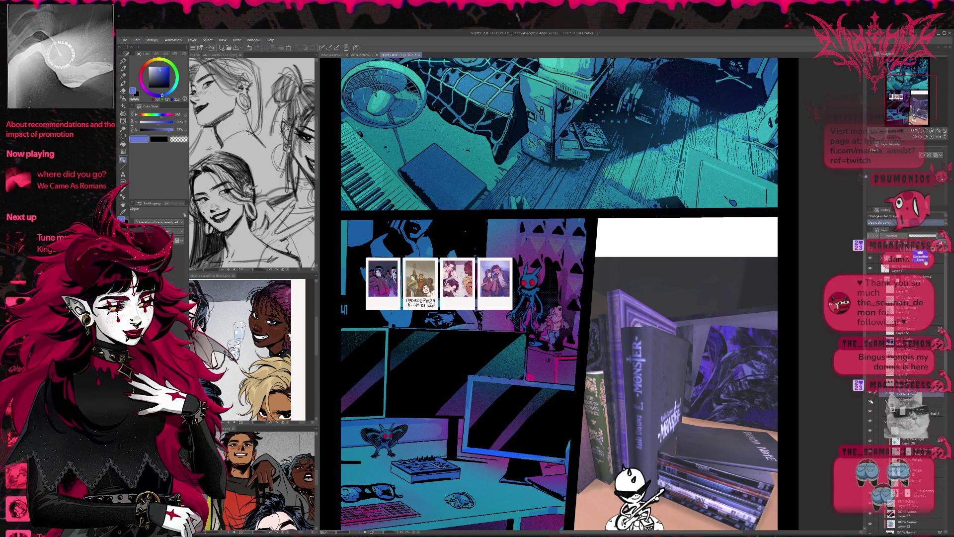
pyautogui.scroll(1, 520, 335)
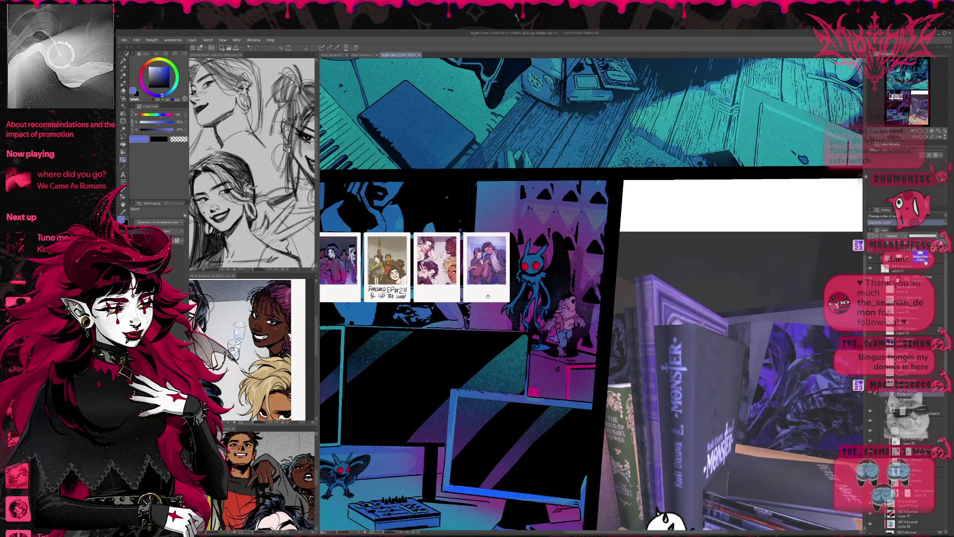
# Shrink the four-polaroid strip and shift it slightly up on the wall
pyautogui.scroll(2, 537, 340)
pyautogui.scroll(1, 556, 346)
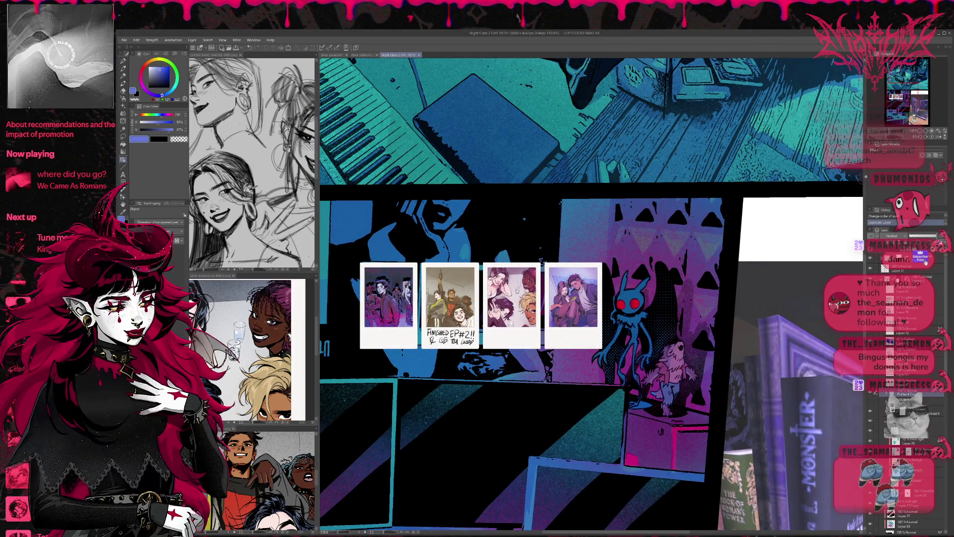
pyautogui.hotkey('ctrl', 't')
pyautogui.moveTo(602, 262); pyautogui.dragTo(543, 262)
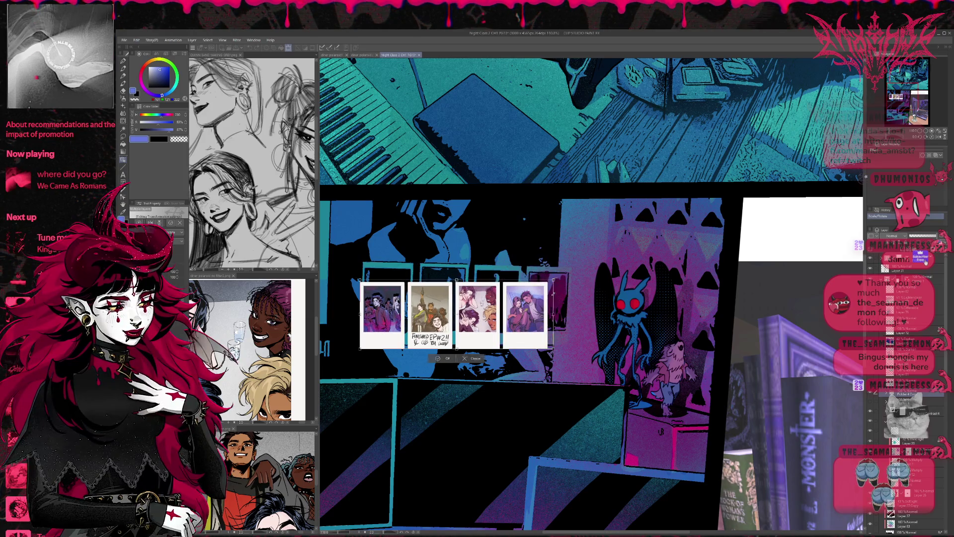
pyautogui.moveTo(462, 308); pyautogui.dragTo(465, 291)
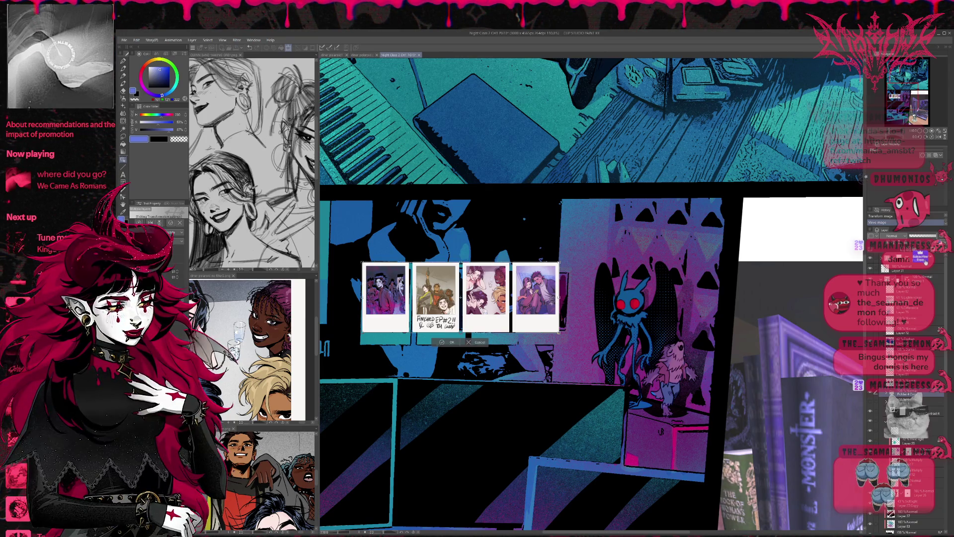
pyautogui.moveTo(460, 298); pyautogui.dragTo(459, 299)
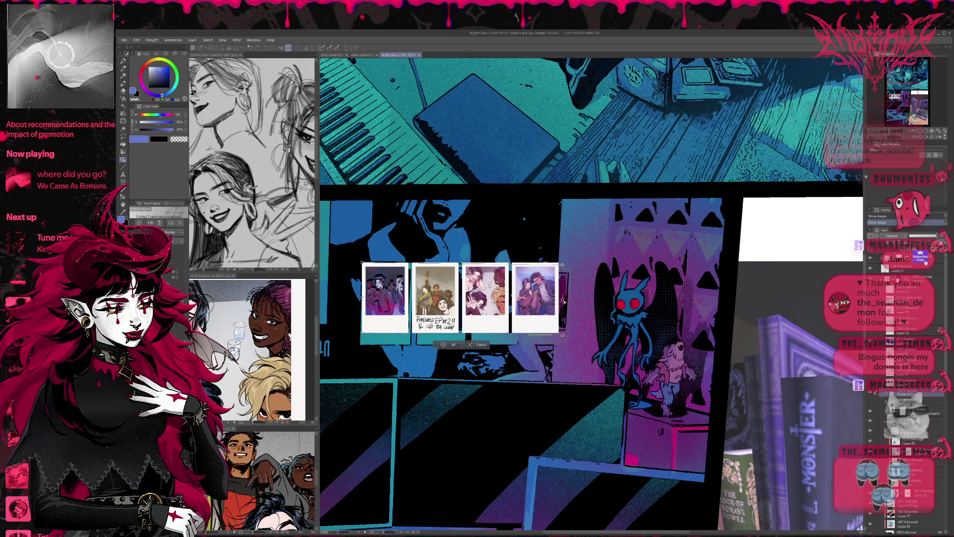
# Skew the strip's corners into perspective, commit the transform, and reveal the scribble layer
pyautogui.moveTo(559, 333); pyautogui.dragTo(570, 338)
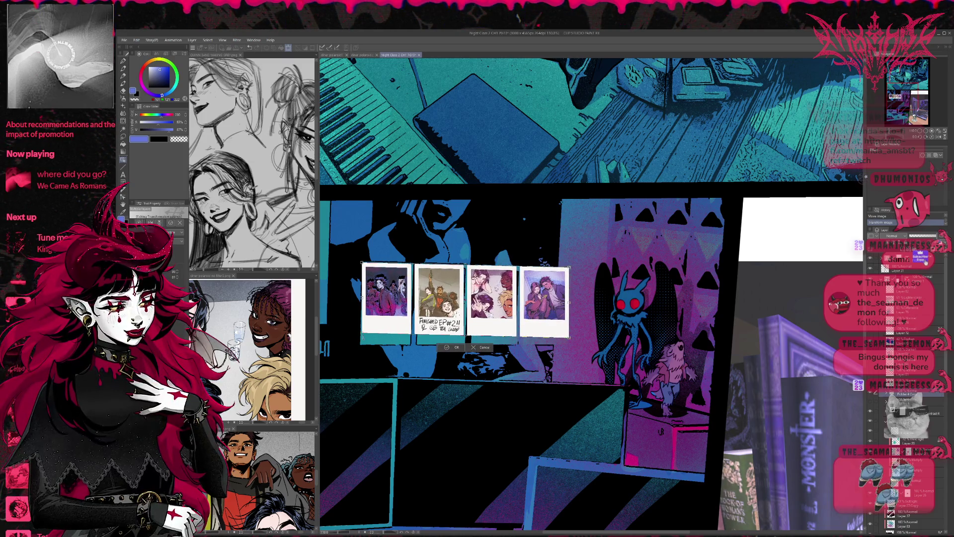
pyautogui.moveTo(361, 337); pyautogui.dragTo(361, 345)
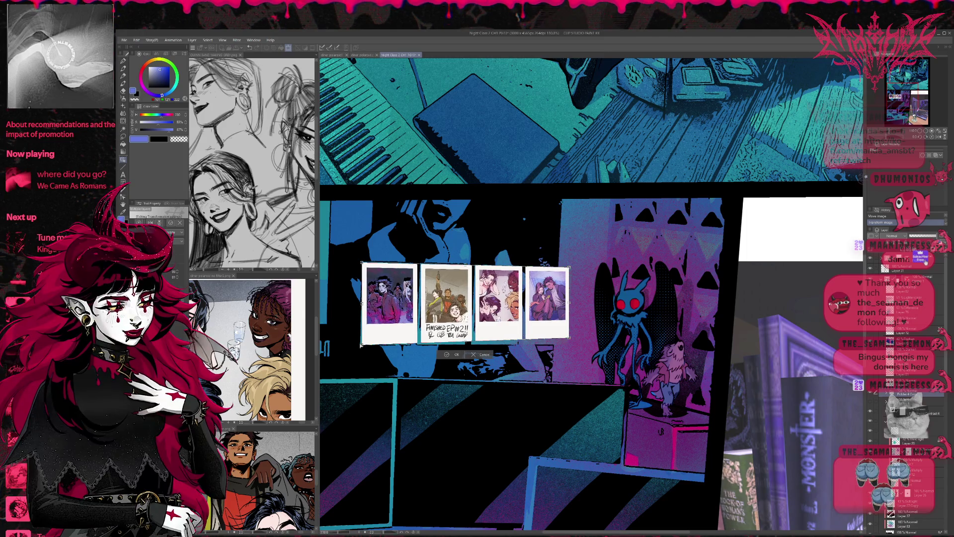
pyautogui.moveTo(570, 339); pyautogui.dragTo(569, 345)
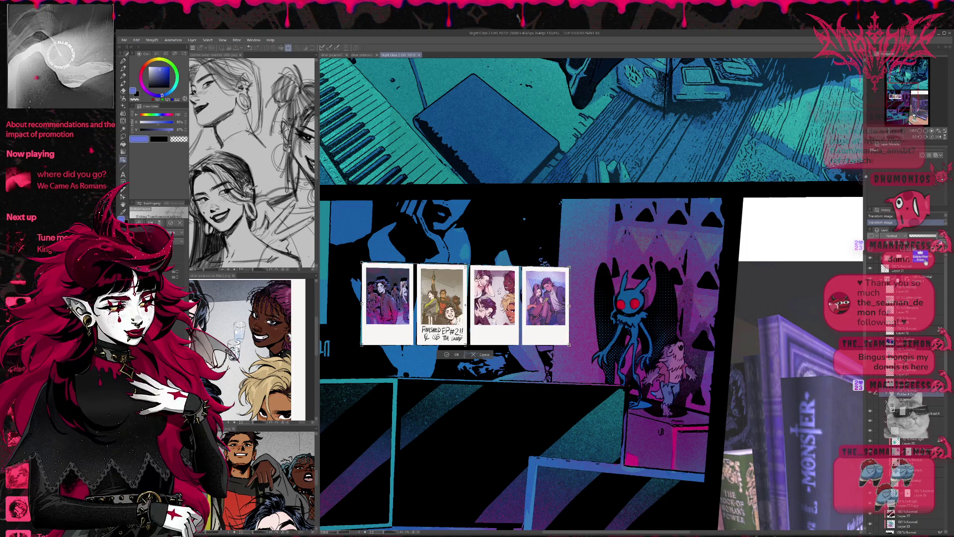
pyautogui.moveTo(568, 267); pyautogui.dragTo(571, 265)
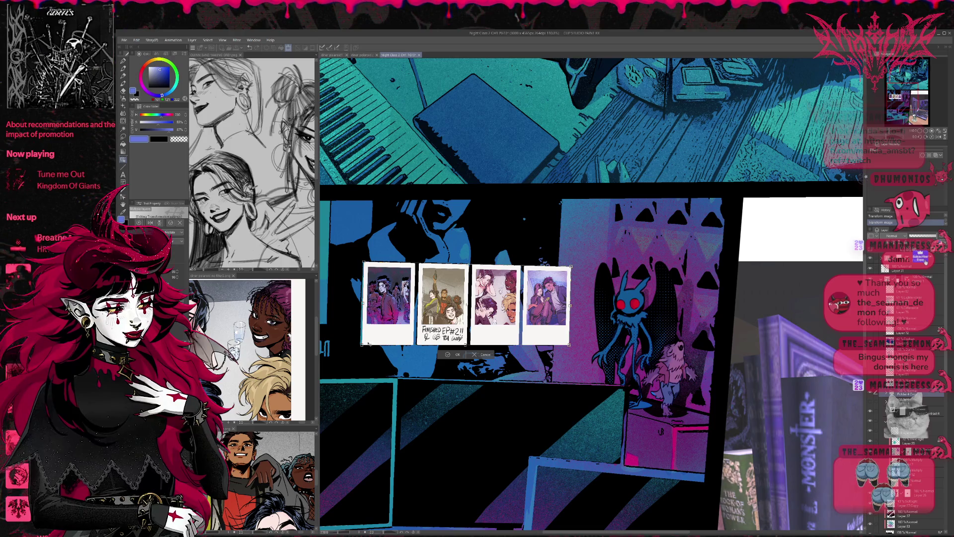
pyautogui.moveTo(363, 346); pyautogui.dragTo(360, 346)
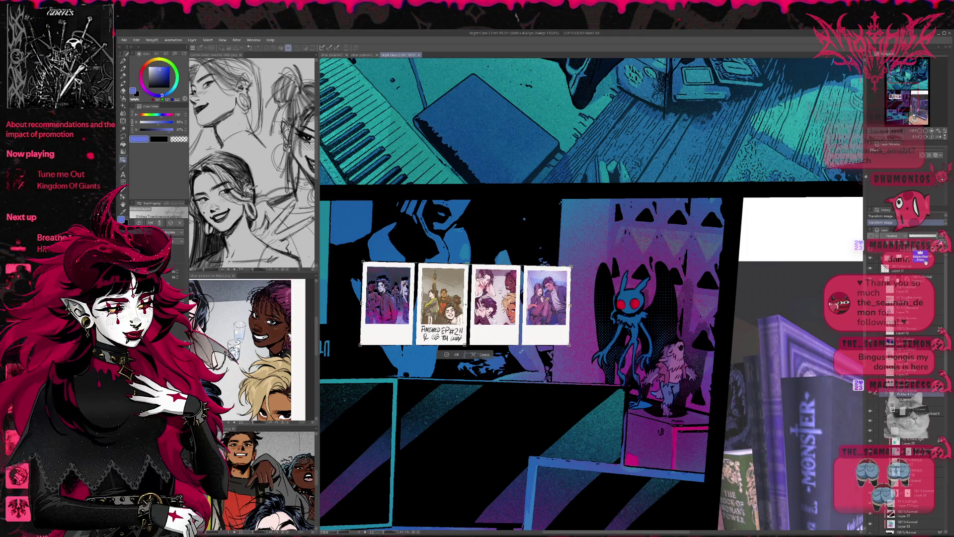
pyautogui.click(446, 354)
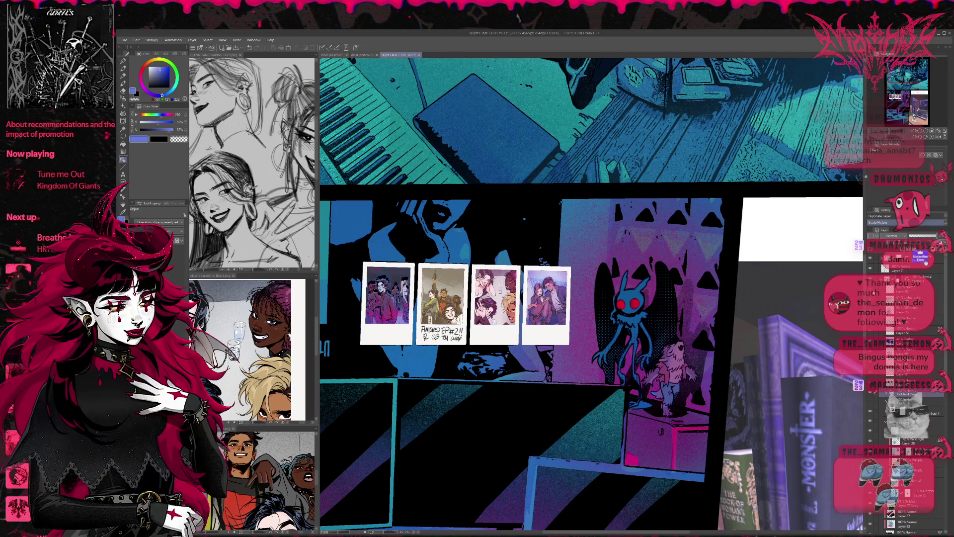
pyautogui.click(870, 411)
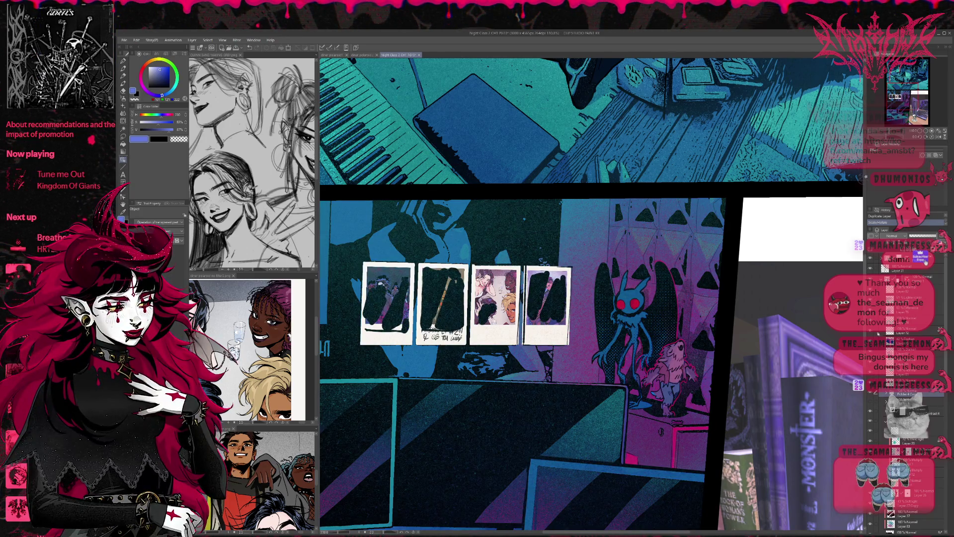
# Hide the black scribble layer and erase stray marks under the first two polaroids
pyautogui.click(873, 384)
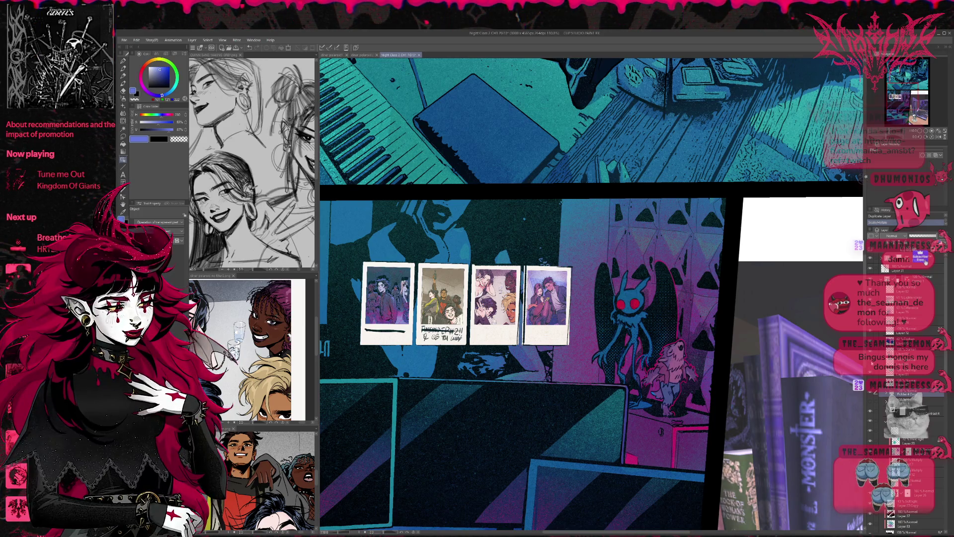
pyautogui.press('e')
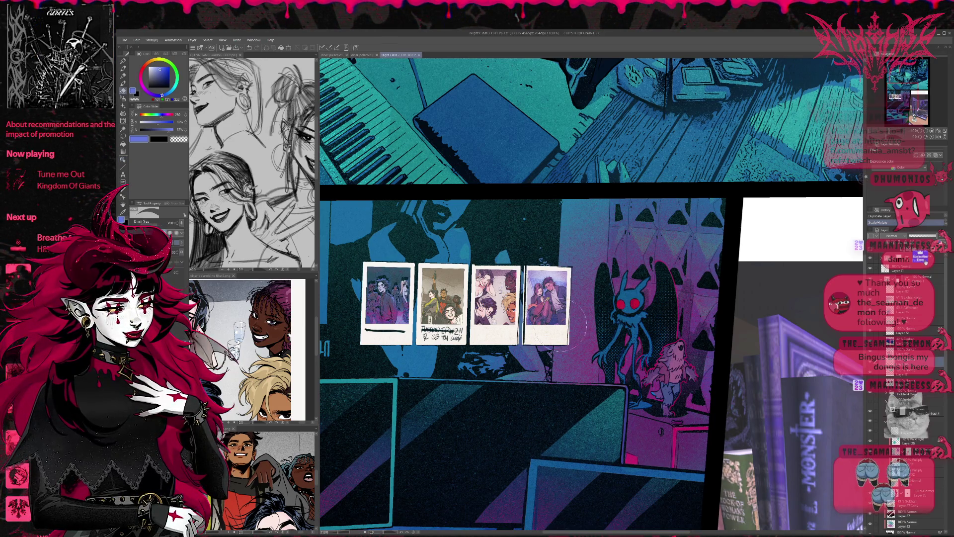
pyautogui.moveTo(367, 330)
pyautogui.mouseDown()
pyautogui.moveTo(529, 280)
pyautogui.moveTo(562, 358)
pyautogui.mouseUp()
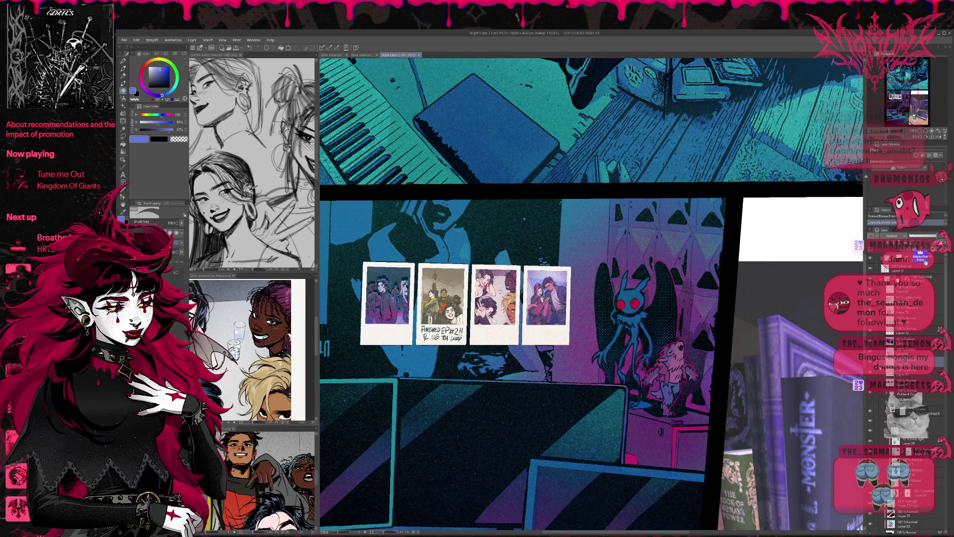
# On a new layer, paint broad dark-blue Pen strokes over the polaroid row
pyautogui.click(870, 393)
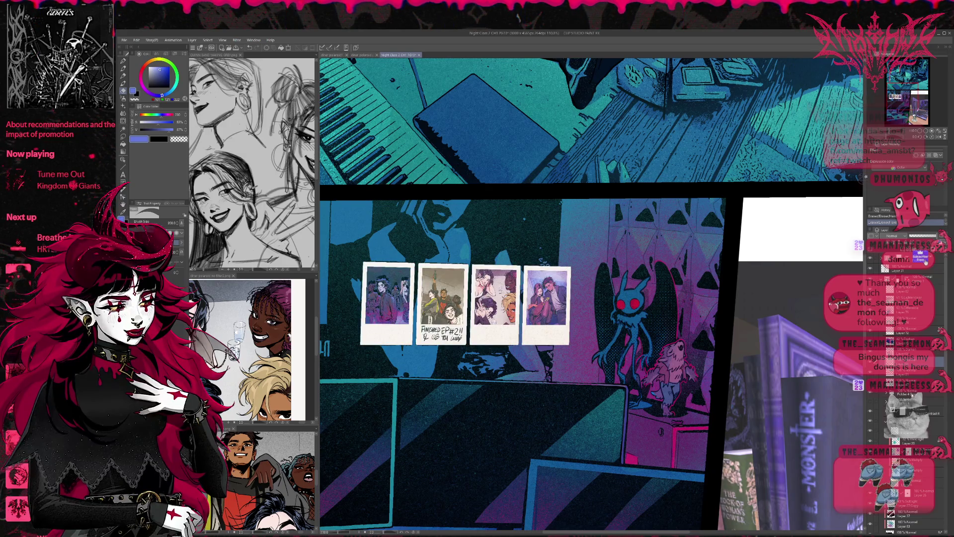
pyautogui.click(895, 393)
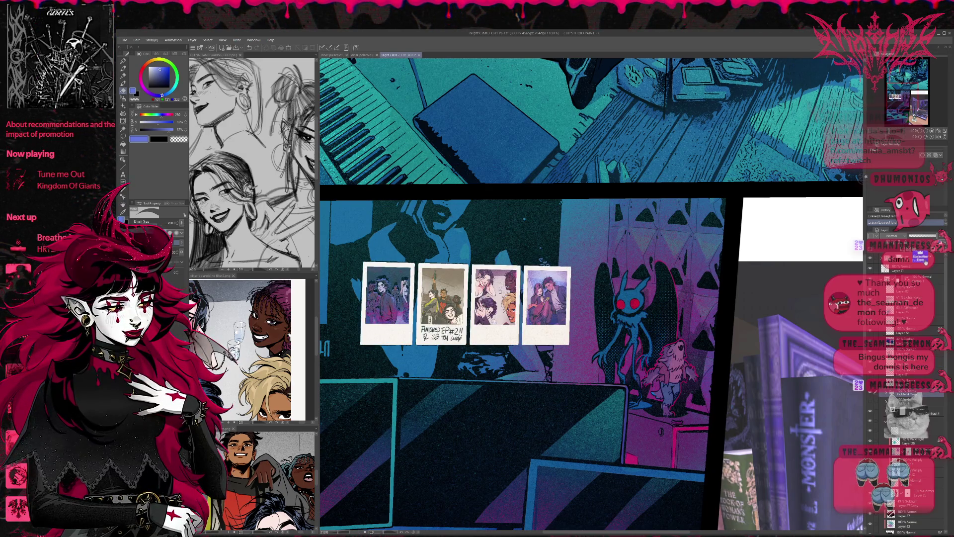
pyautogui.hotkey('ctrl', 'shift', 'n')
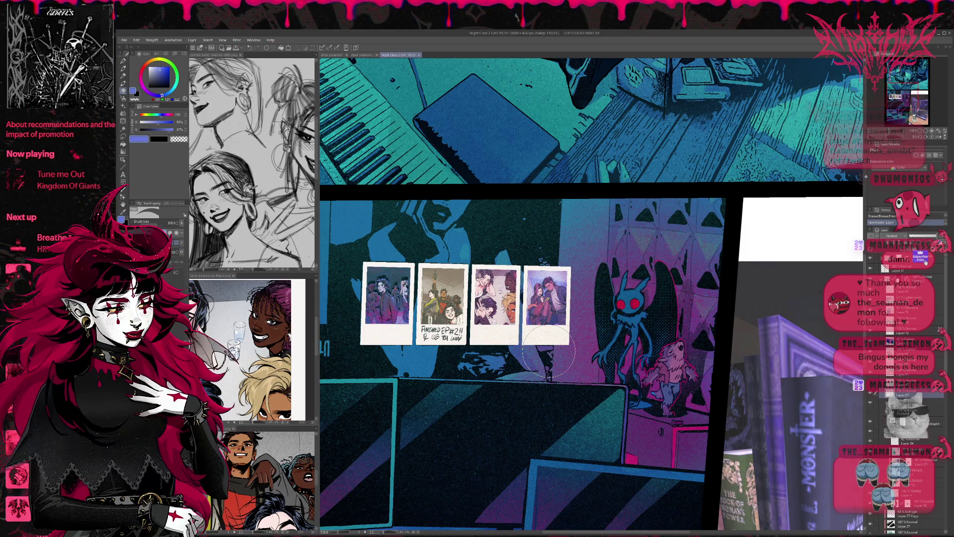
pyautogui.keyDown('alt'); pyautogui.click(457, 246); pyautogui.keyUp('alt')
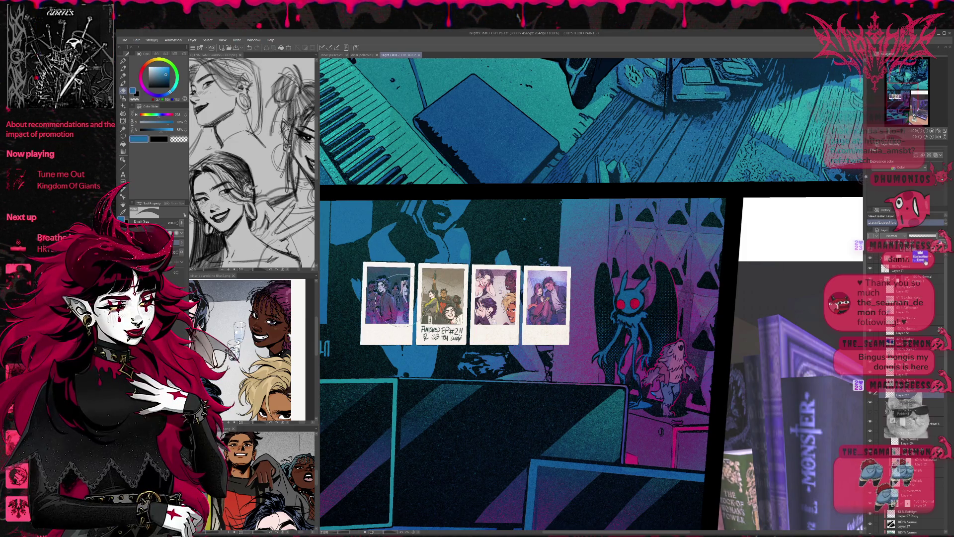
pyautogui.press('p')
pyautogui.moveTo(384, 284); pyautogui.dragTo(400, 277)
pyautogui.press(']')
pyautogui.moveTo(417, 276)
pyautogui.mouseDown()
pyautogui.moveTo(552, 321)
pyautogui.moveTo(570, 315)
pyautogui.mouseUp()
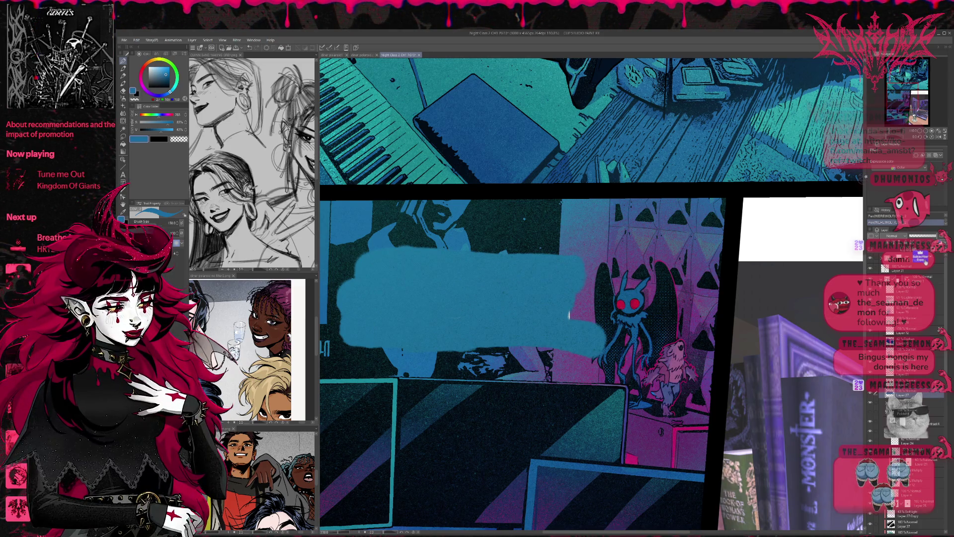
# Clip the blue paint layer to the polaroids and toggle it to compare
pyautogui.hotkey('ctrl', 'alt', 'g')
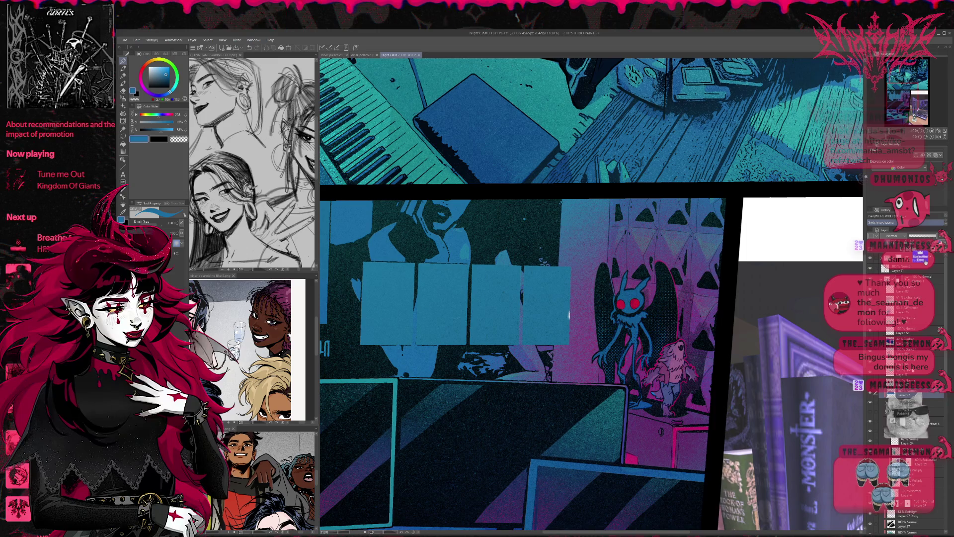
pyautogui.click(871, 393)
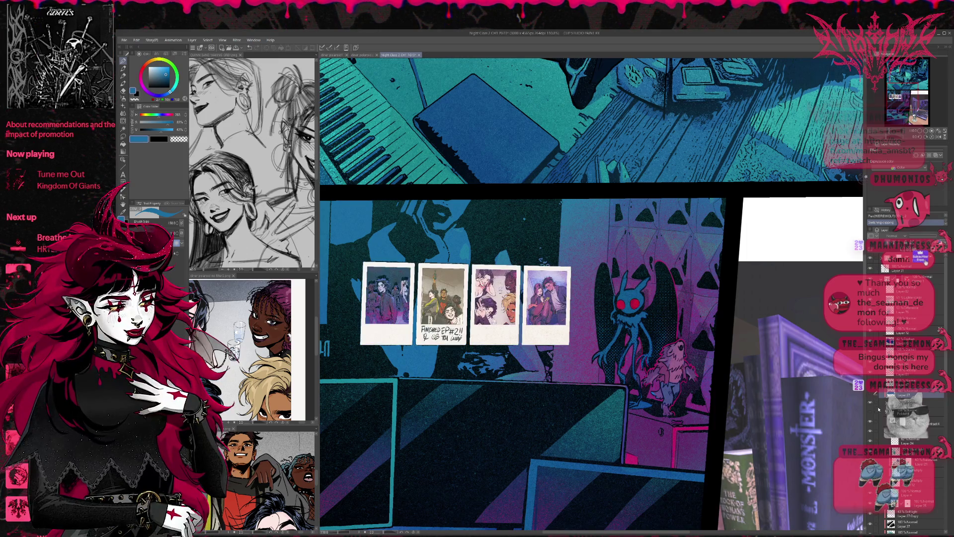
pyautogui.click(871, 402)
pyautogui.click(870, 402)
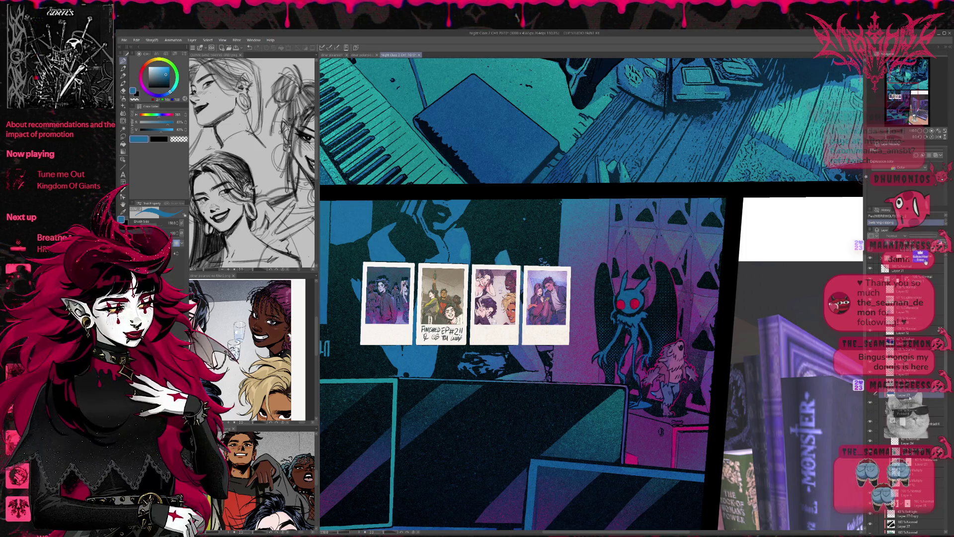
# Rearrange the layer stack and restore the blue layer's tinting blend
pyautogui.click(886, 402)
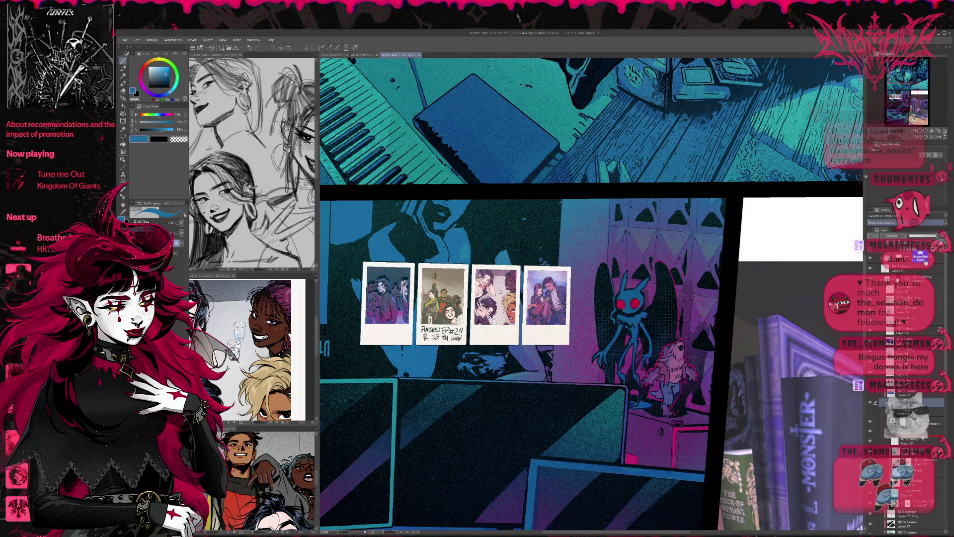
pyautogui.moveTo(921, 437); pyautogui.dragTo(922, 477)
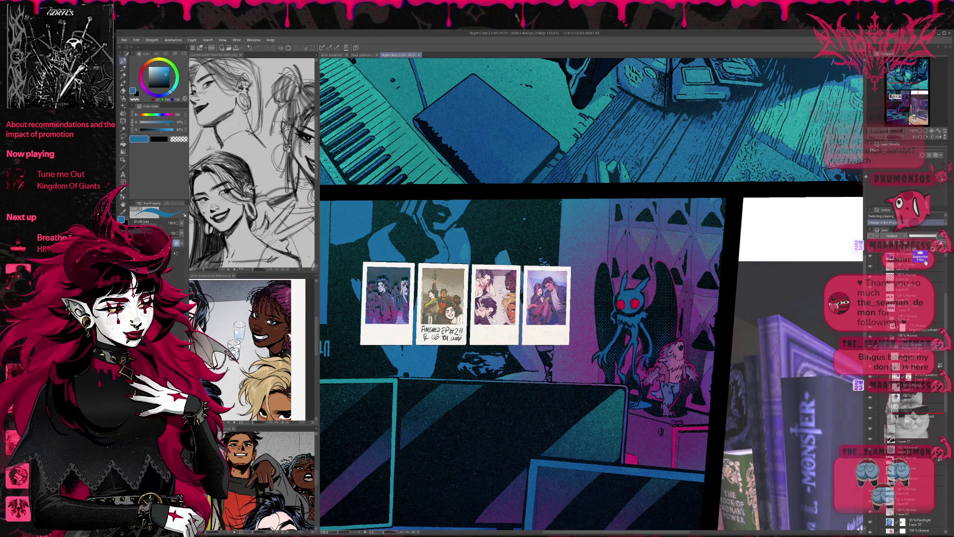
pyautogui.moveTo(895, 397); pyautogui.dragTo(895, 427)
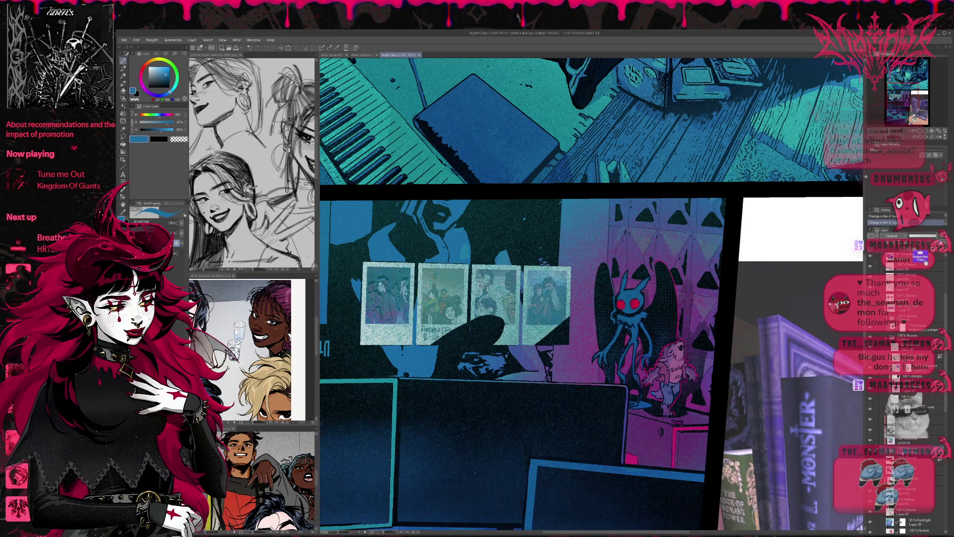
pyautogui.hotkey('ctrl', 'z')
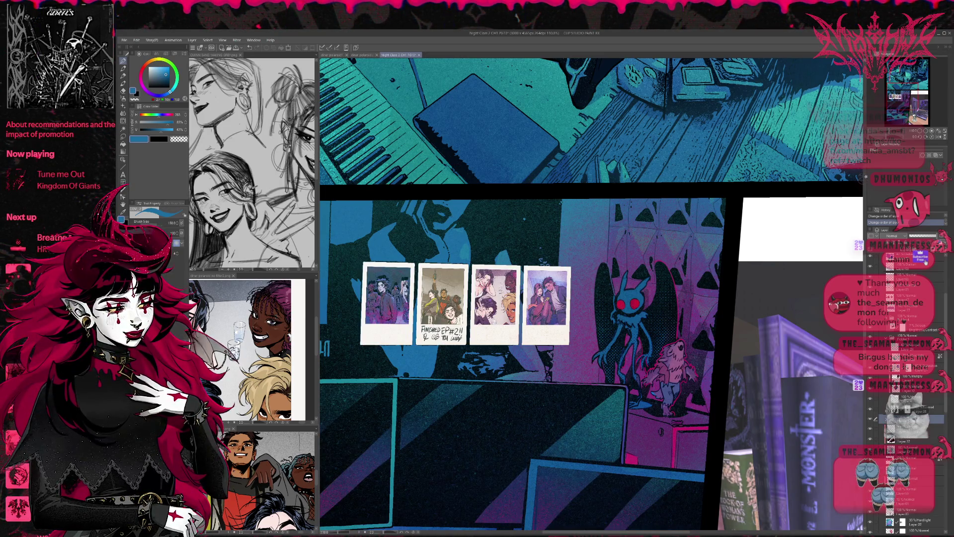
pyautogui.hotkey('ctrl', 'z')
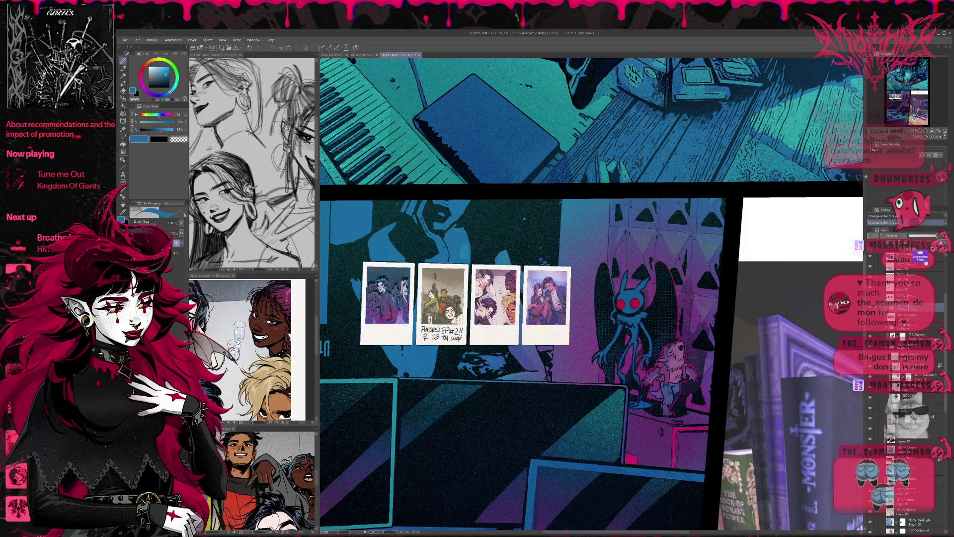
pyautogui.hotkey('ctrl', 'z')
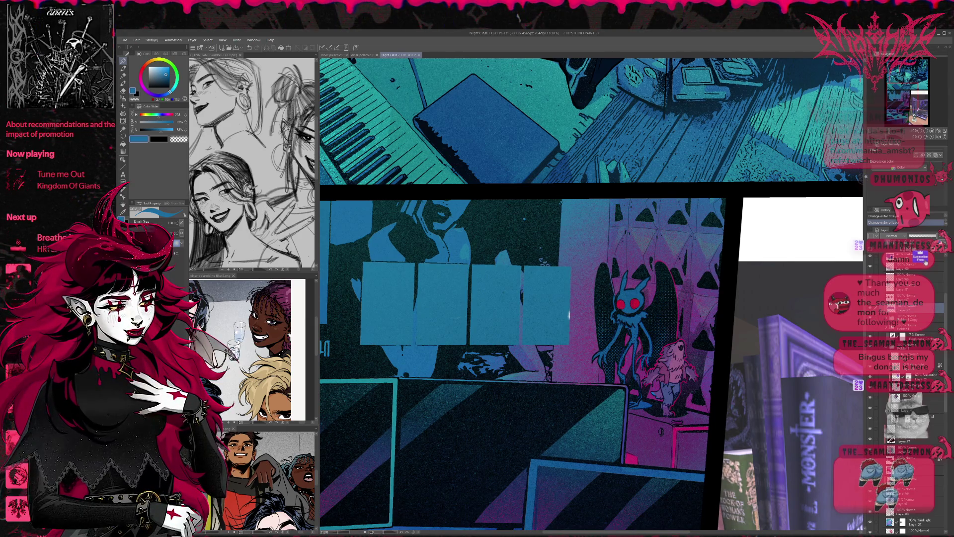
pyautogui.hotkey('ctrl', 'y')
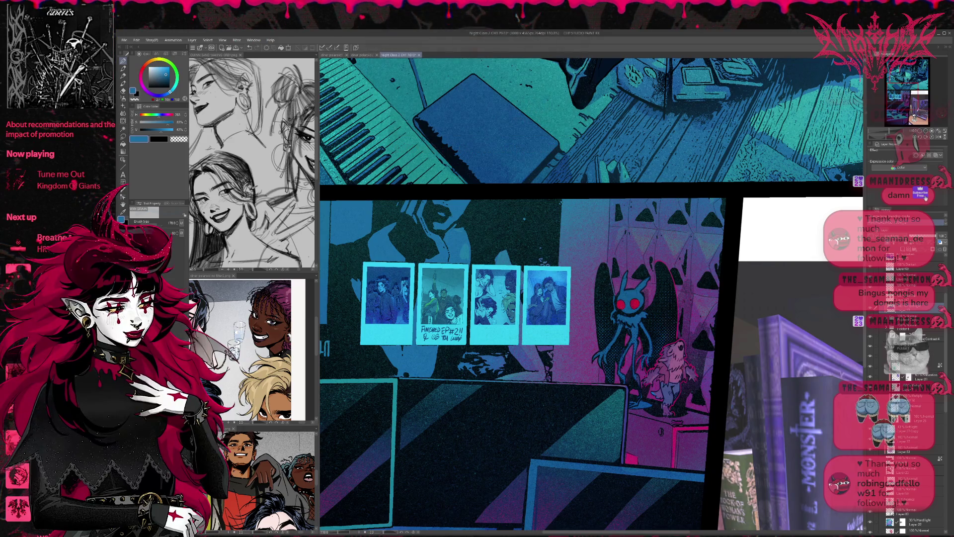
# Add soft magenta and pink accents to the rightmost polaroid's edges using canvas-sampled colours
pyautogui.keyDown('alt'); pyautogui.click(646, 300); pyautogui.keyUp('alt')
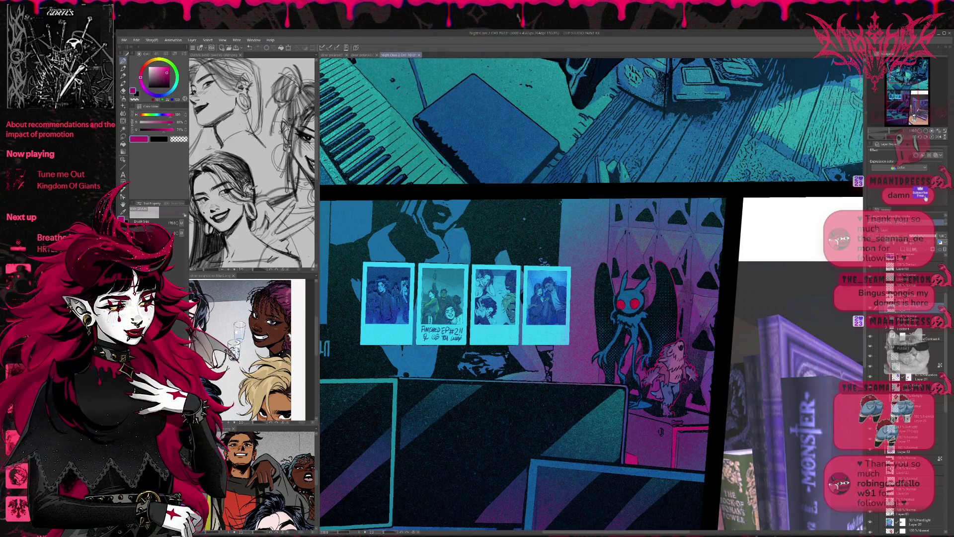
pyautogui.moveTo(529, 338); pyautogui.dragTo(566, 308)
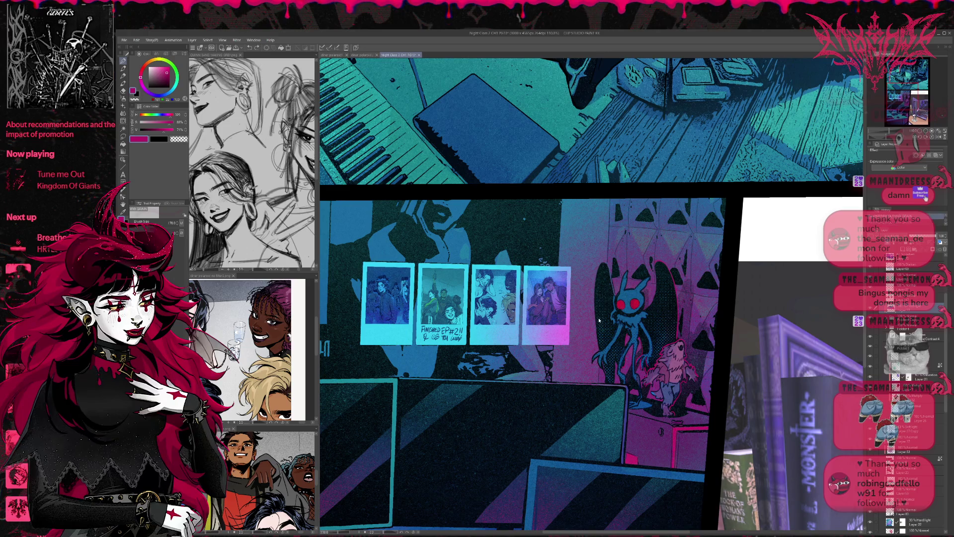
pyautogui.keyDown('alt'); pyautogui.click(427, 357); pyautogui.keyUp('alt')
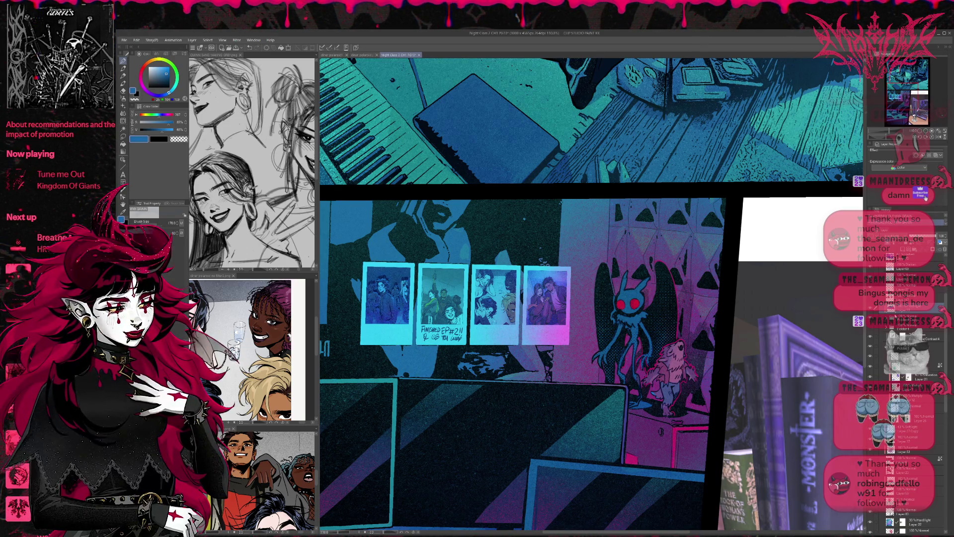
pyautogui.keyDown('alt'); pyautogui.click(426, 357); pyautogui.keyUp('alt')
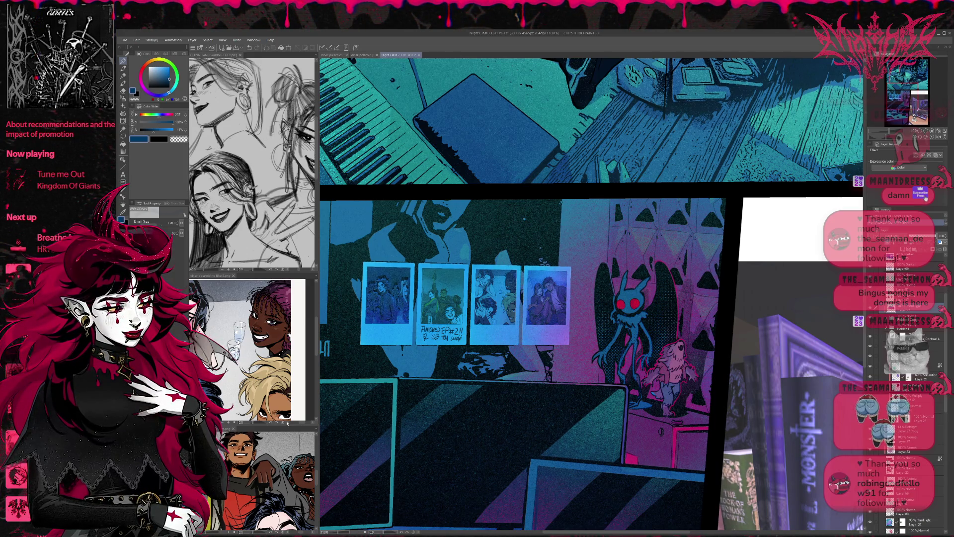
pyautogui.keyDown('alt'); pyautogui.click(594, 368); pyautogui.keyUp('alt')
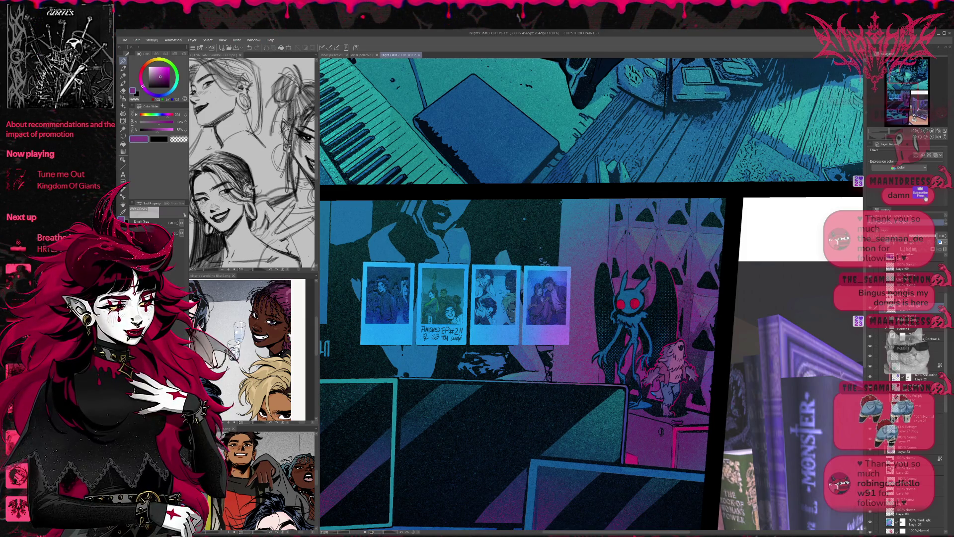
pyautogui.moveTo(556, 310); pyautogui.dragTo(603, 325)
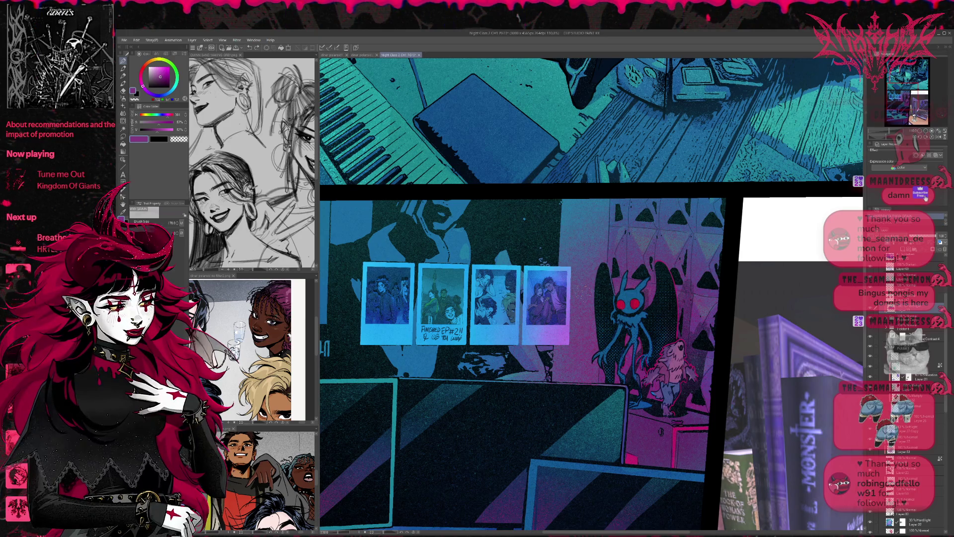
# Toggle the polaroid tint layer repeatedly to compare warm, washed-out and sharp versions
pyautogui.click(870, 236)
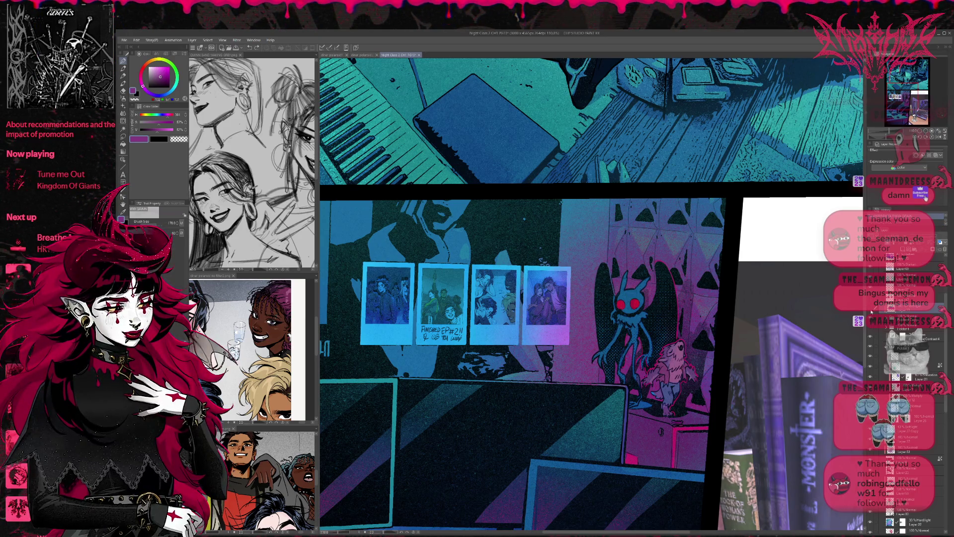
pyautogui.click(871, 236)
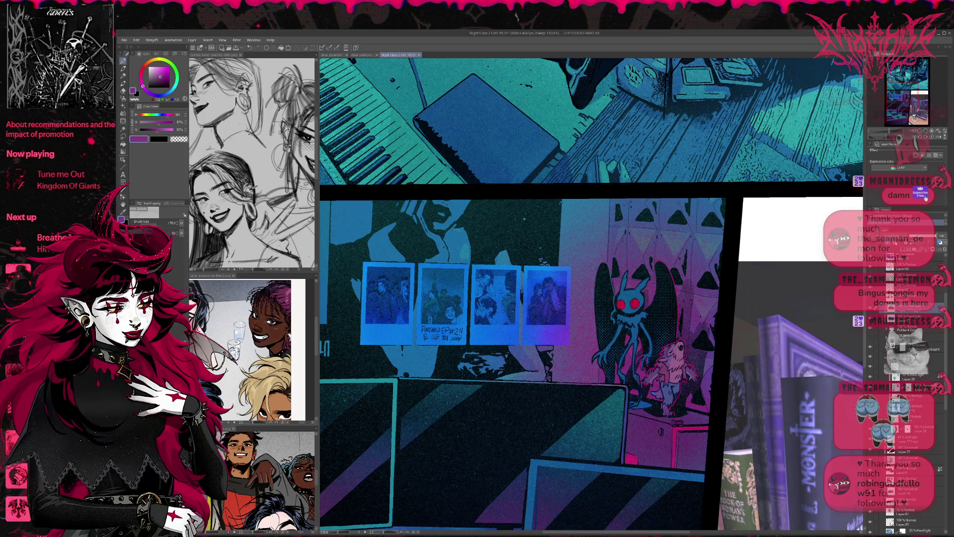
pyautogui.click(871, 236)
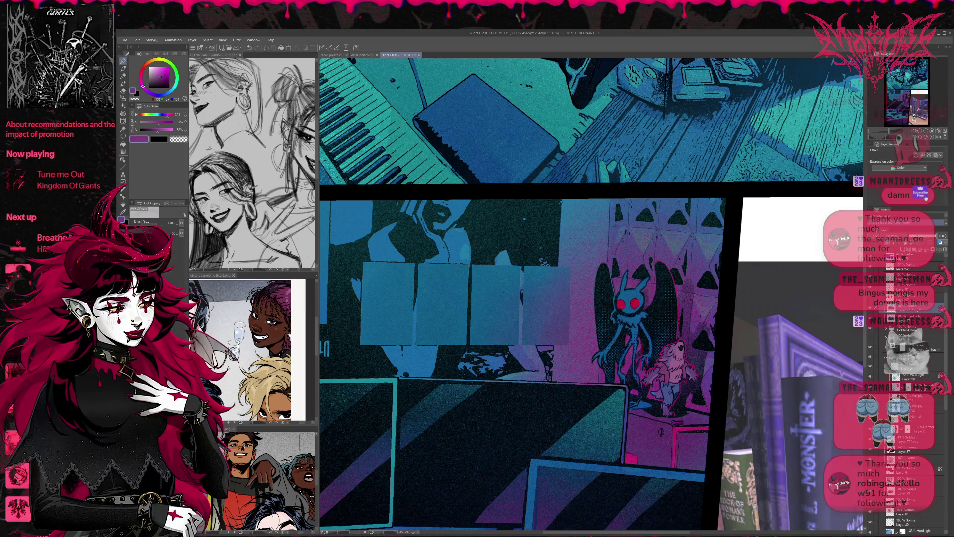
pyautogui.click(870, 236)
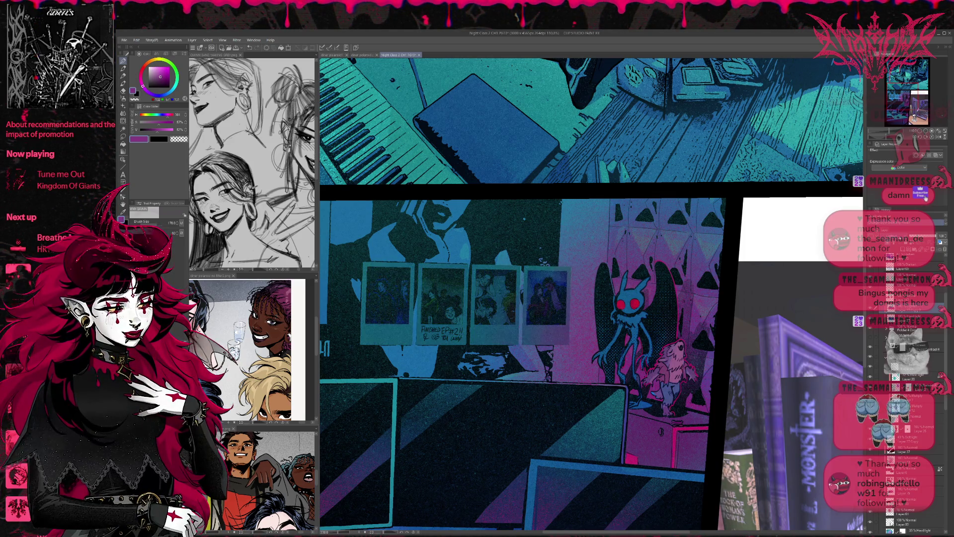
pyautogui.click(870, 235)
pyautogui.click(870, 236)
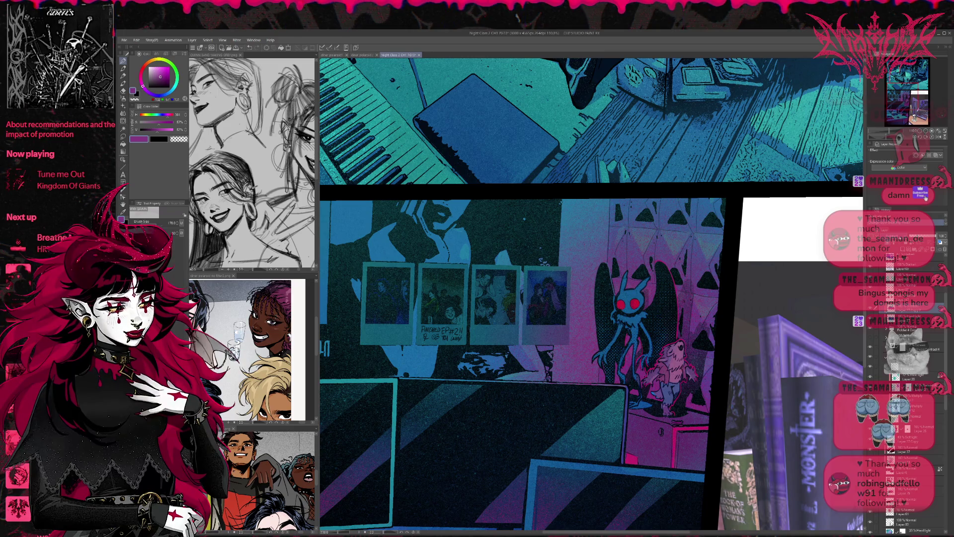
pyautogui.click(870, 236)
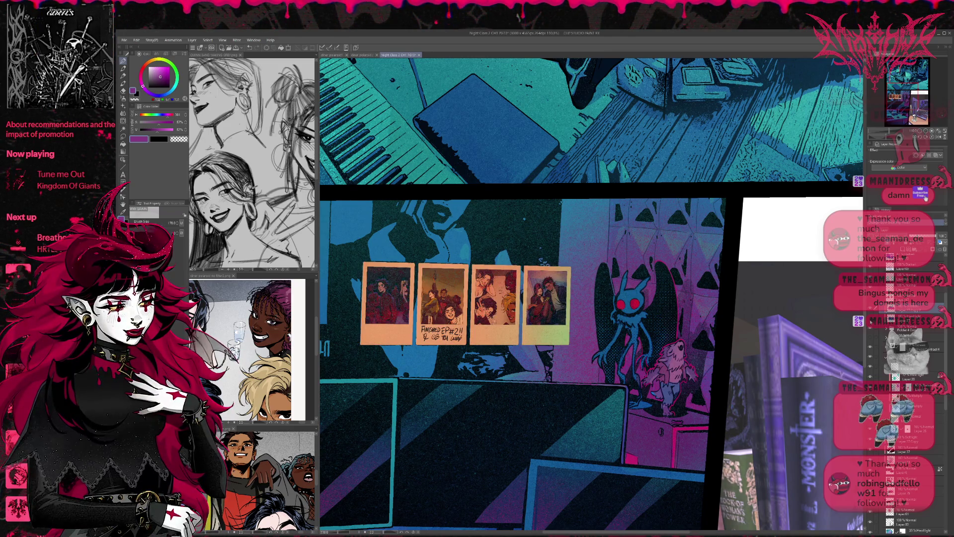
pyautogui.click(870, 236)
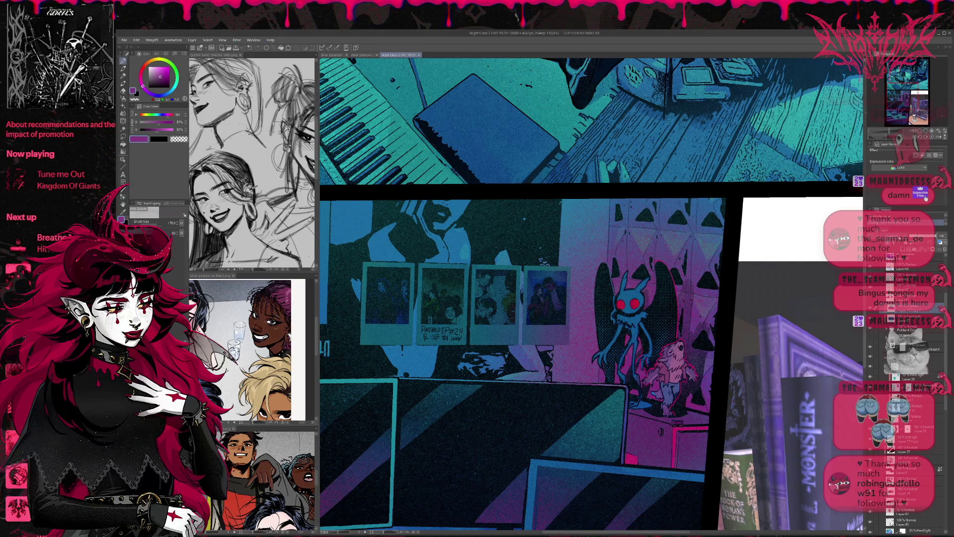
pyautogui.click(870, 235)
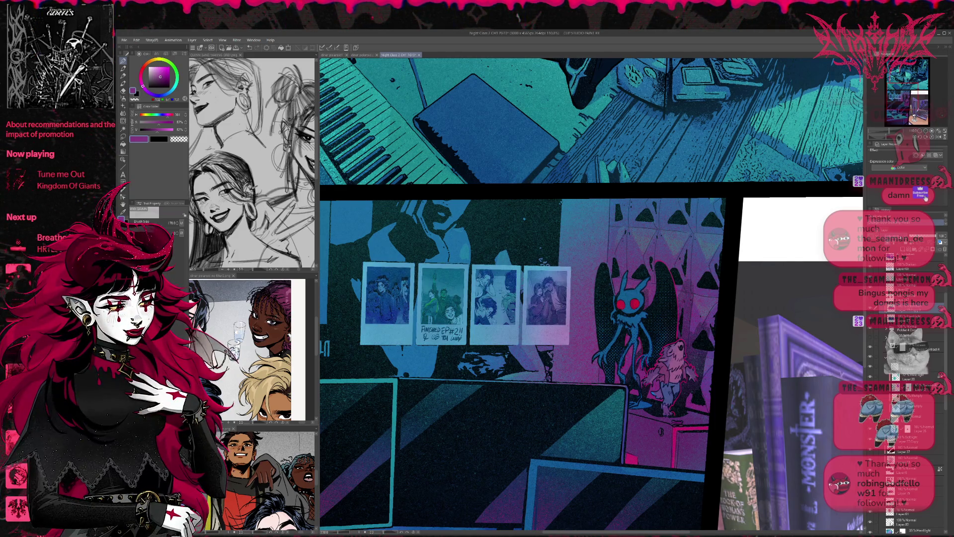
pyautogui.click(870, 235)
pyautogui.click(870, 235)
pyautogui.click(870, 235)
pyautogui.click(870, 236)
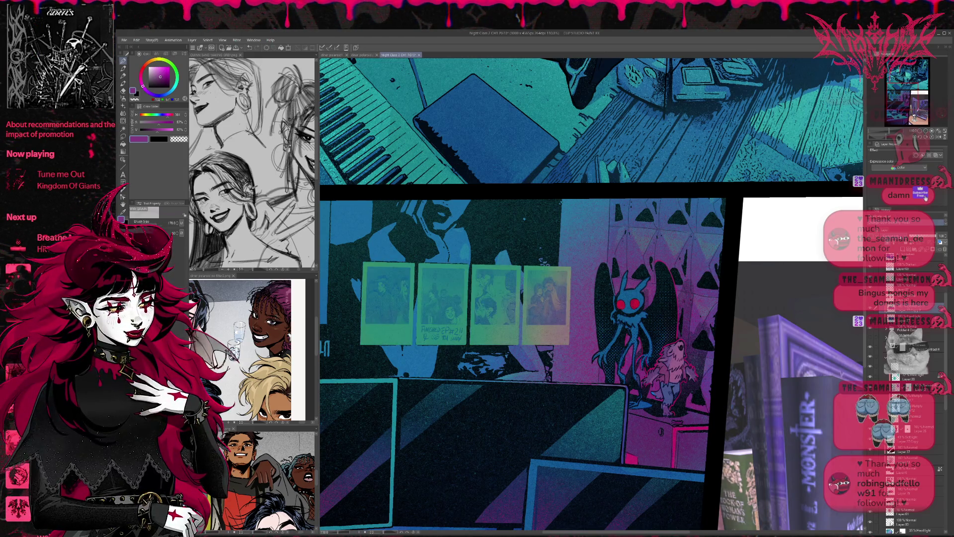
pyautogui.click(870, 235)
pyautogui.click(870, 235)
# Cycle the tint layer's blending modes and settle on a muted blue one
pyautogui.press('Down')
pyautogui.press('Down')
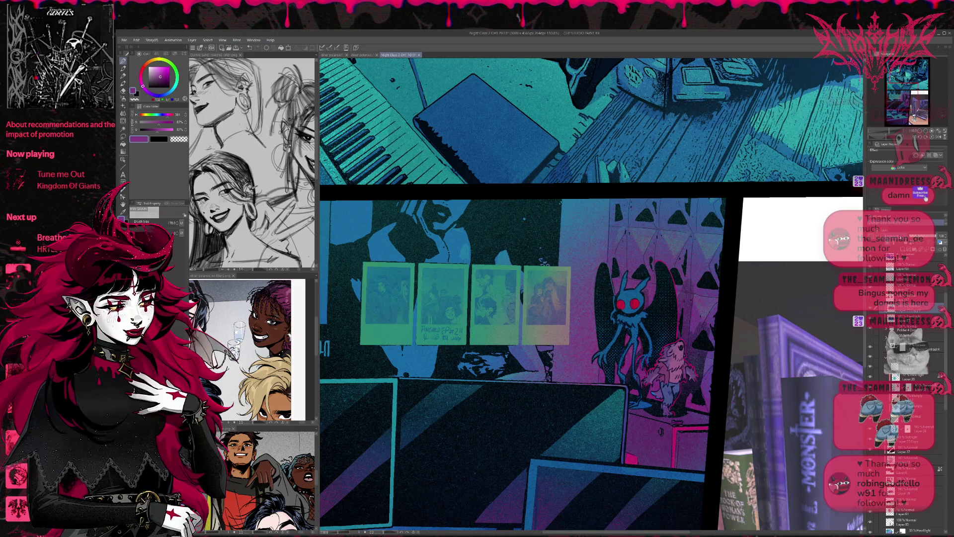
pyautogui.press('Down')
pyautogui.press('Down')
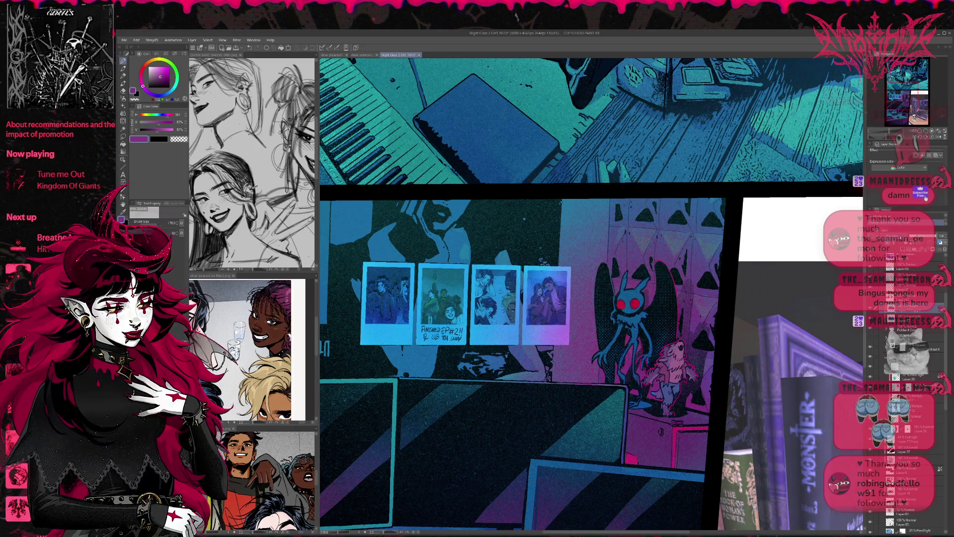
pyautogui.press('Down')
pyautogui.press('Down')
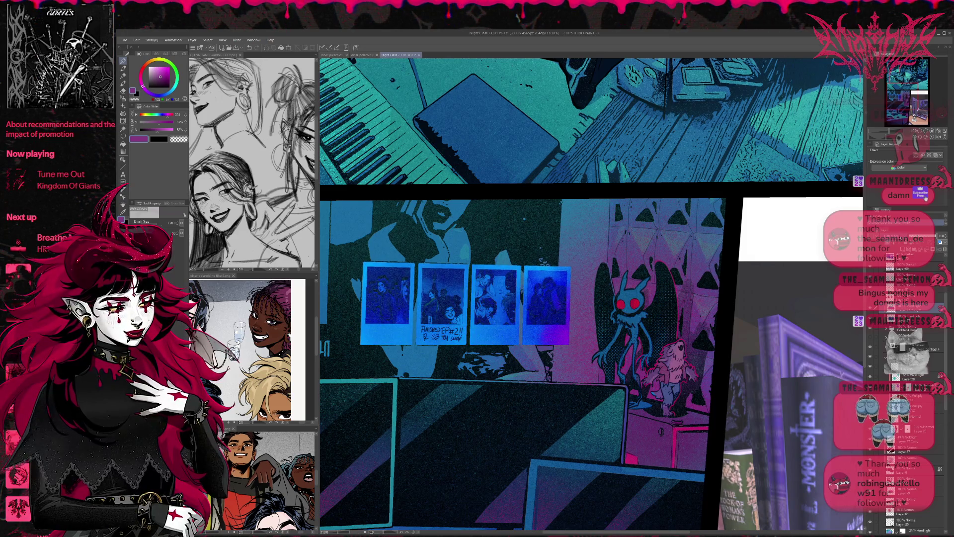
pyautogui.press('Down')
pyautogui.press('Down')
pyautogui.press('Down')
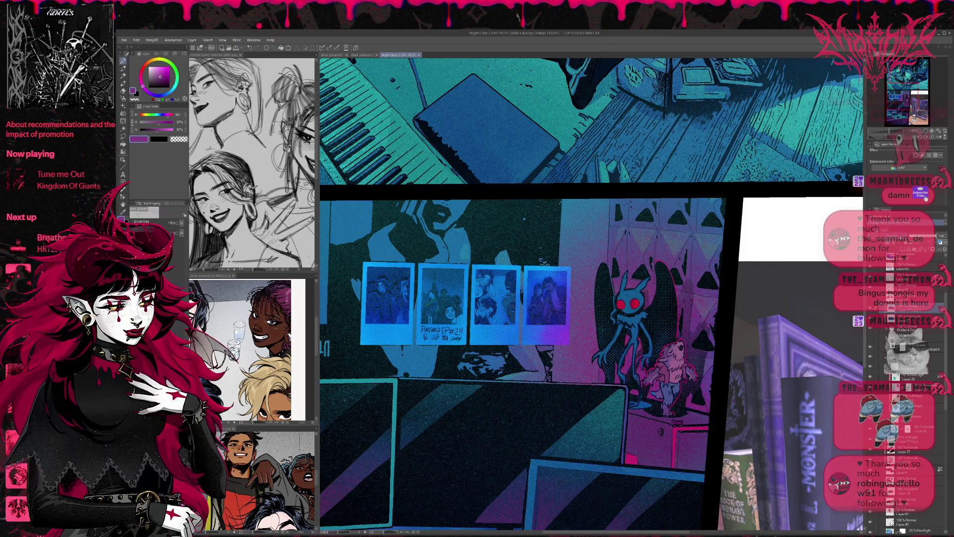
pyautogui.press('Down')
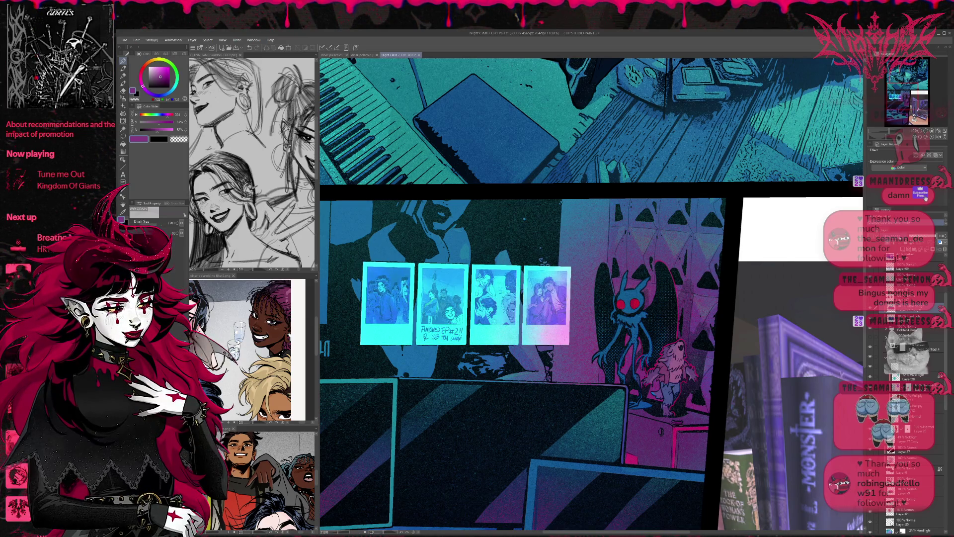
pyautogui.press('Down')
pyautogui.press('Down')
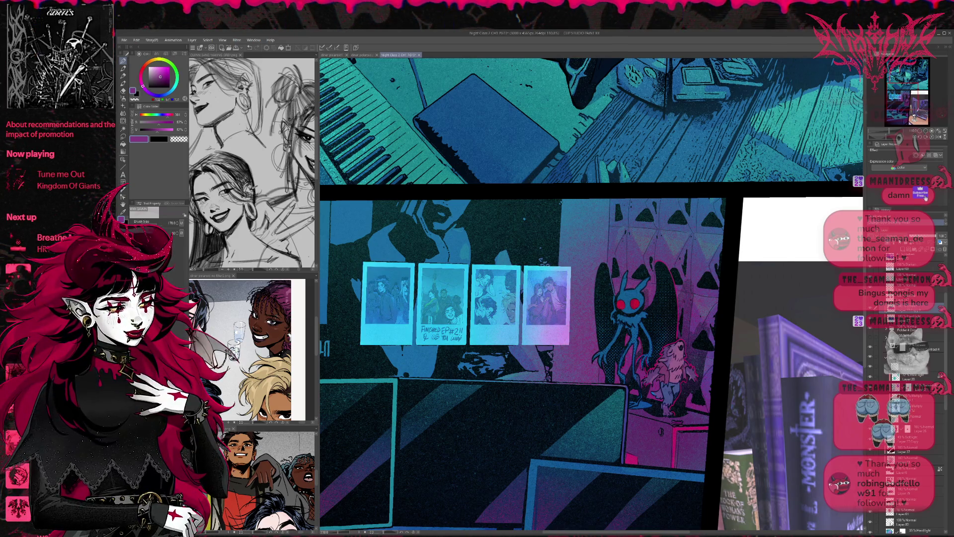
pyautogui.press('Down')
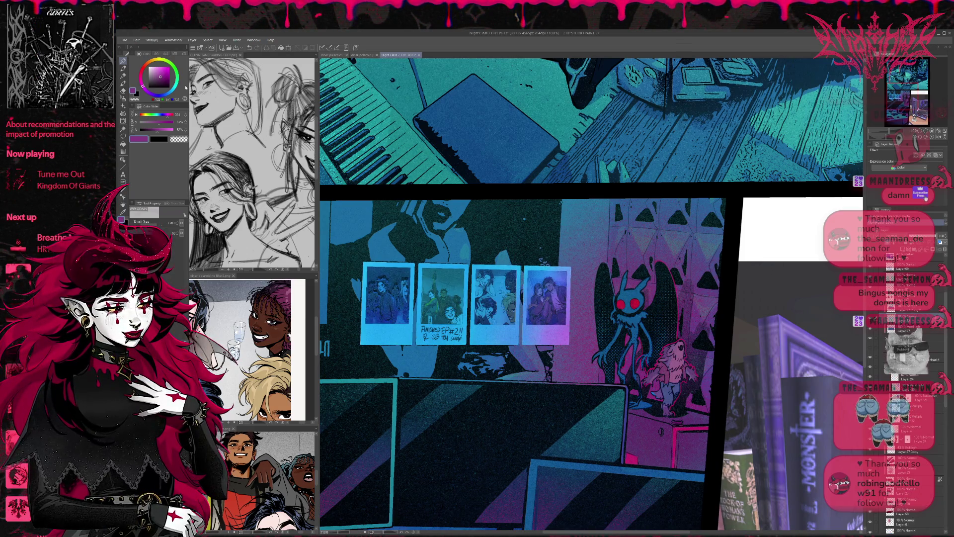
# Sample teal-blue from the canvas and paint flat teal over the four polaroids at brush size 1700
pyautogui.keyDown('alt'); pyautogui.click(442, 224); pyautogui.keyUp('alt')
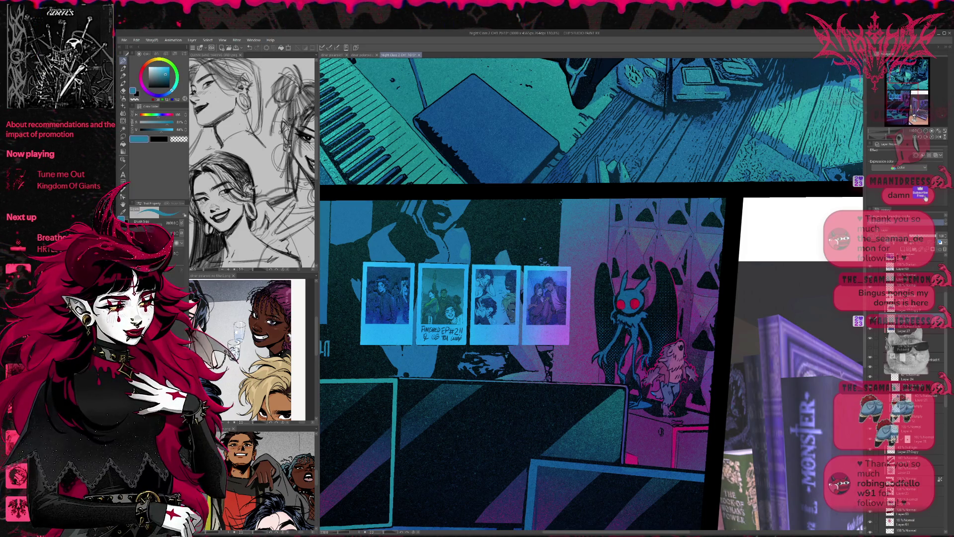
pyautogui.press('[')
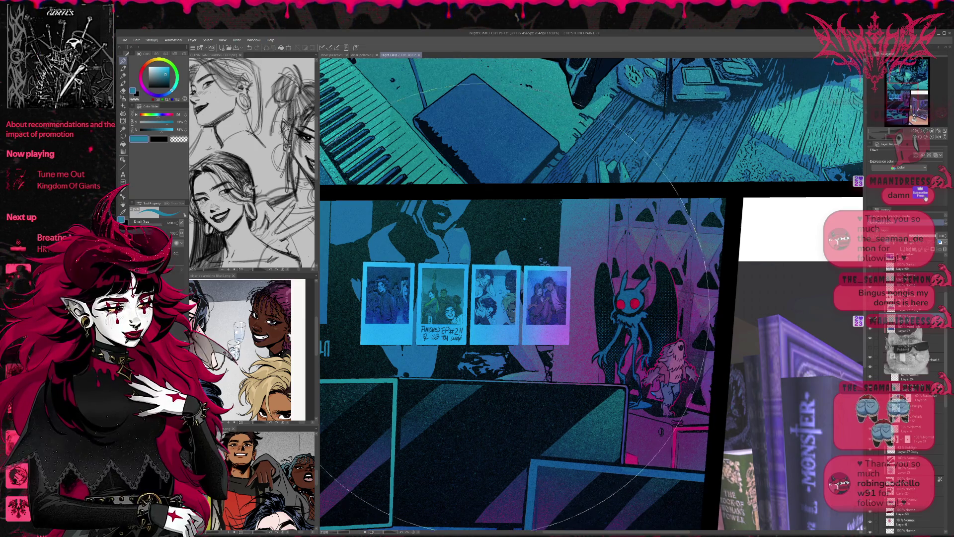
pyautogui.moveTo(517, 308)
pyautogui.mouseDown()
pyautogui.moveTo(378, 298)
pyautogui.moveTo(567, 278)
pyautogui.mouseUp()
# Paint teal and lighter blue over the polaroids at size 250, then revert to an earlier history state
pyautogui.press('[')
pyautogui.press('[')
pyautogui.press('[')
pyautogui.keyDown('alt'); pyautogui.click(446, 258); pyautogui.keyUp('alt')
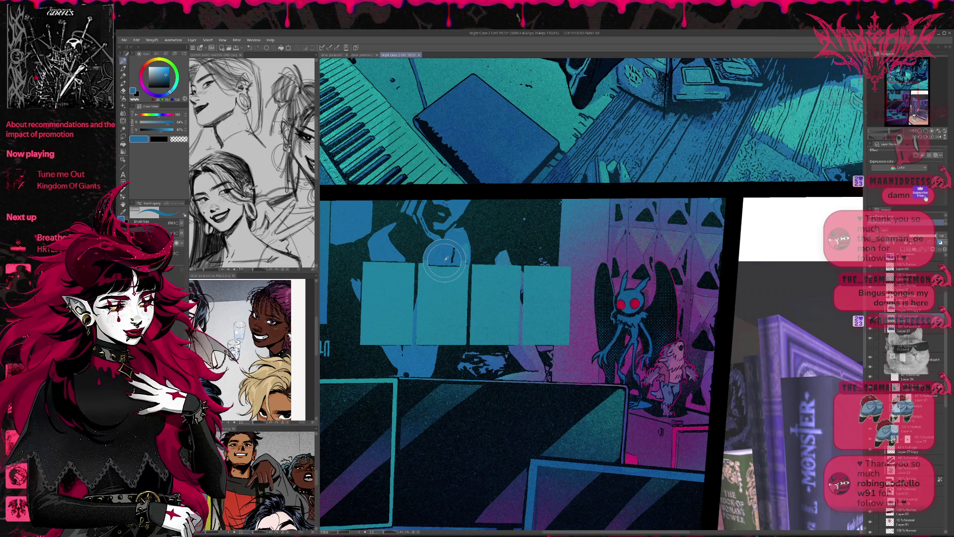
pyautogui.moveTo(378, 248)
pyautogui.mouseDown()
pyautogui.moveTo(389, 258)
pyautogui.moveTo(502, 264)
pyautogui.moveTo(581, 293)
pyautogui.mouseUp()
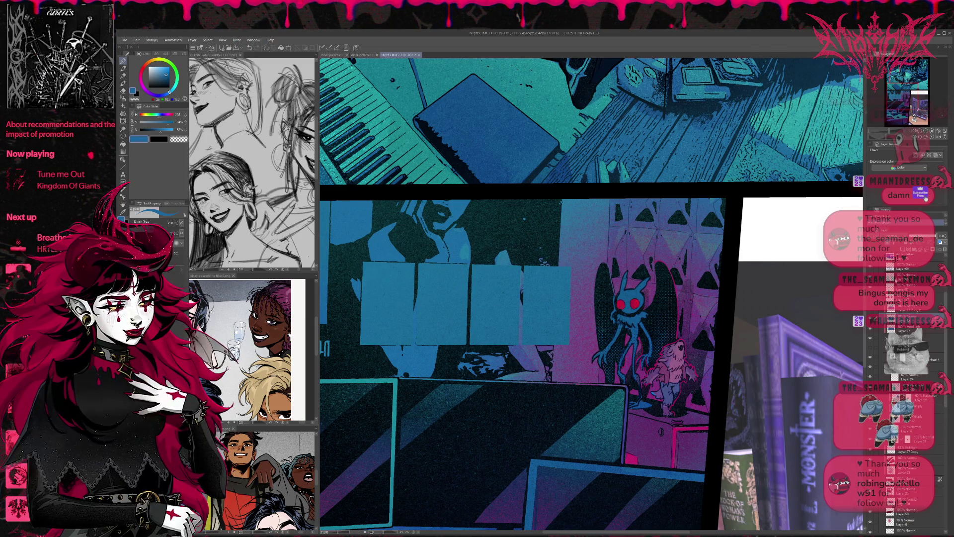
pyautogui.hotkey('ctrl', 'z')
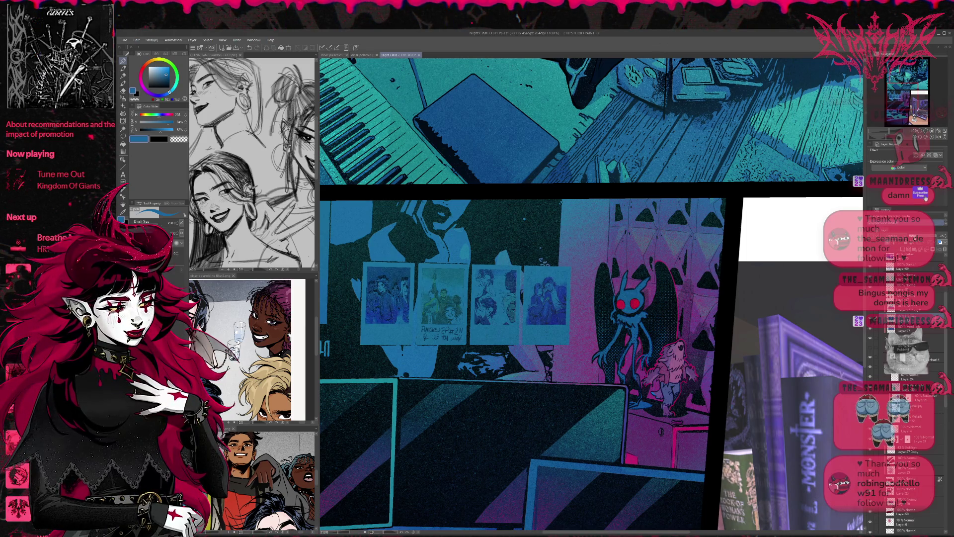
pyautogui.hotkey('ctrl', 'z')
pyautogui.hotkey('ctrl', 'y')
pyautogui.hotkey('ctrl', 'y')
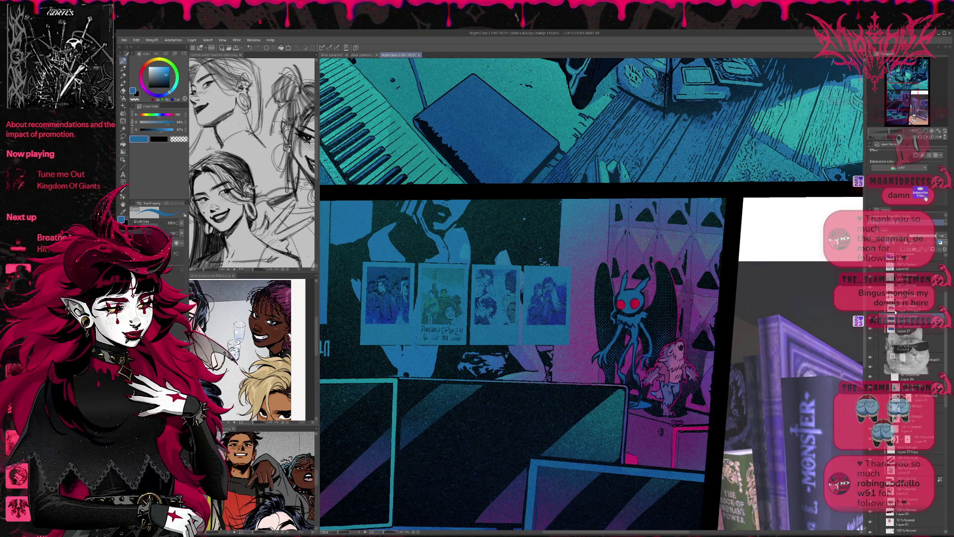
pyautogui.hotkey('ctrl', 'z')
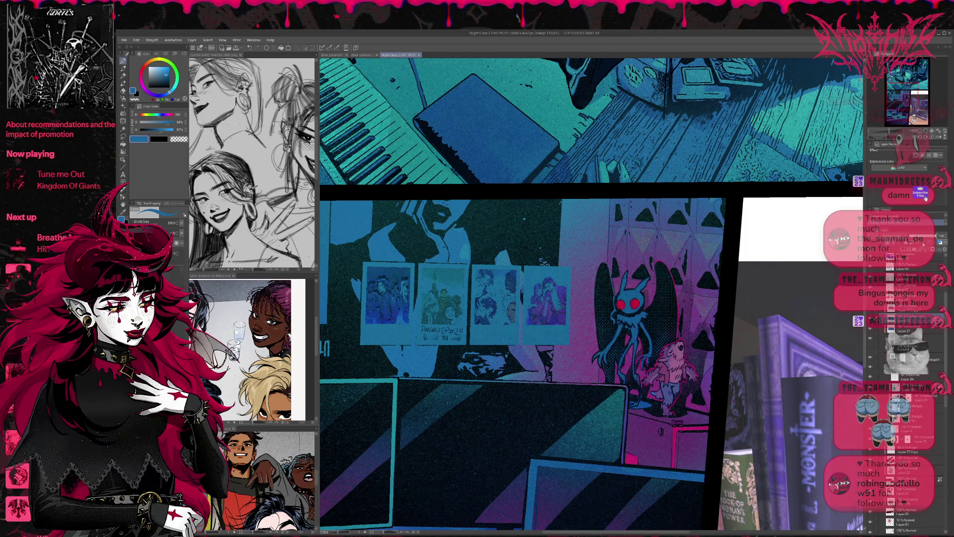
pyautogui.hotkey('ctrl', 'z')
pyautogui.hotkey('ctrl', 'z')
pyautogui.click(927, 240)
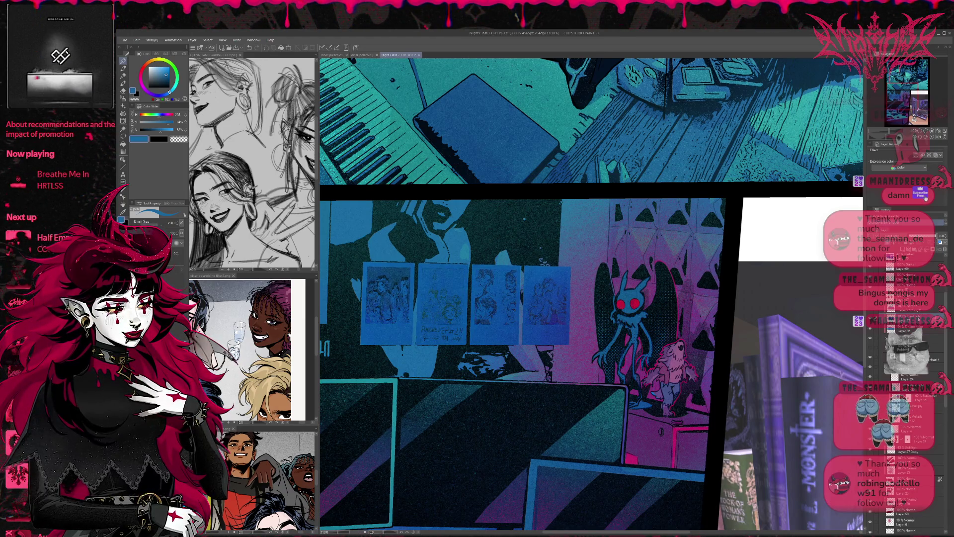
# Raise Layer 32's tint opacity to about 67, then sample the werewolf's magenta as drawing colour
pyautogui.click(914, 329)
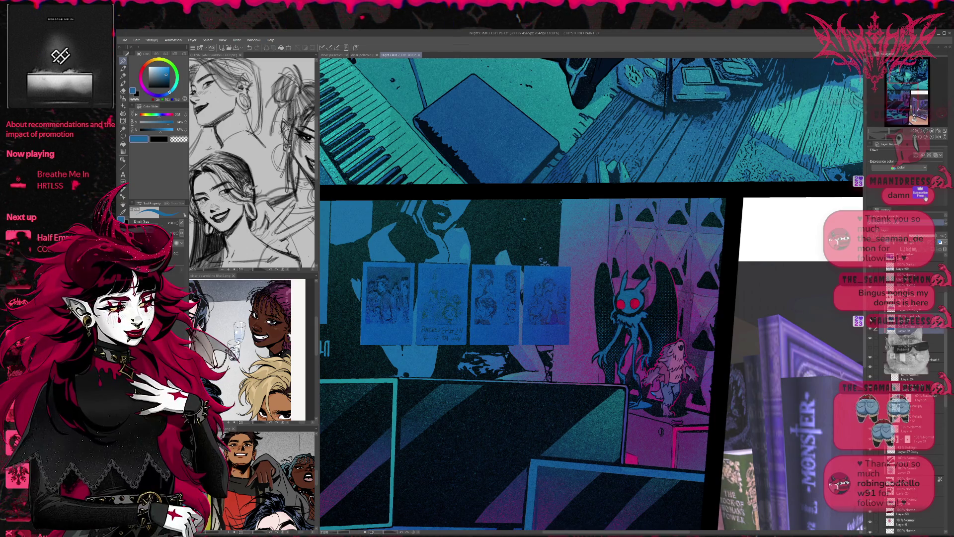
pyautogui.hotkey('ctrl', 'z')
pyautogui.hotkey('ctrl', 'z')
pyautogui.moveTo(919, 239); pyautogui.dragTo(928, 239)
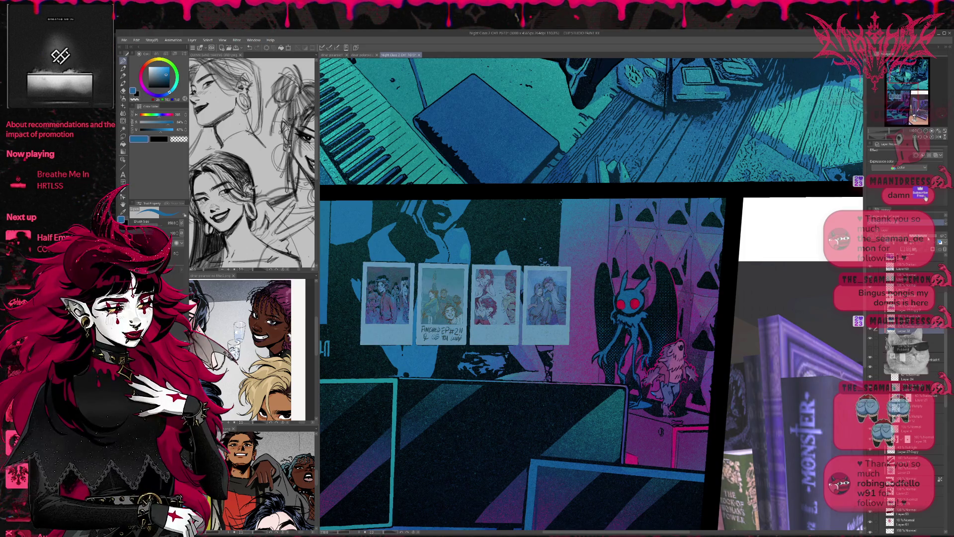
pyautogui.hotkey('ctrl', 'y')
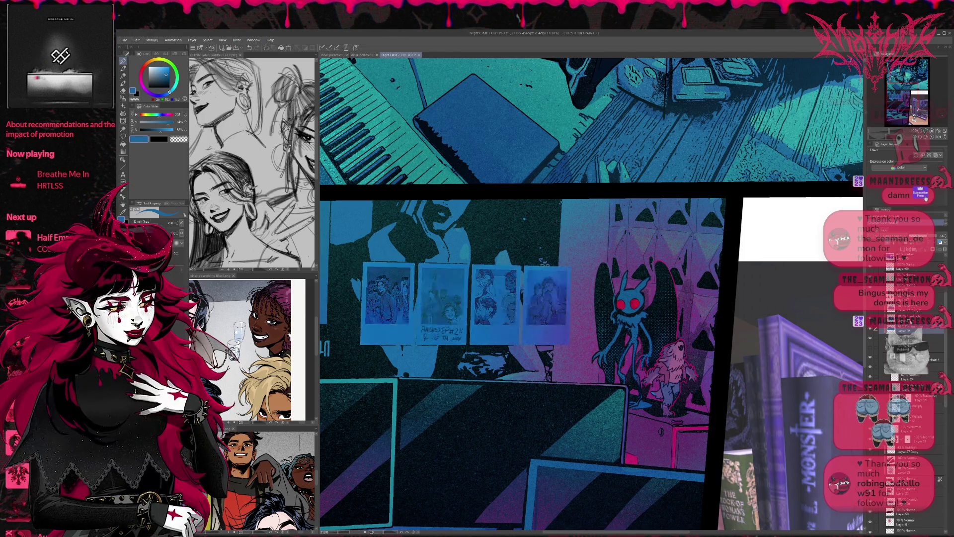
pyautogui.hotkey('ctrl', 'z')
pyautogui.hotkey('ctrl', 'z')
pyautogui.hotkey('ctrl', 'y')
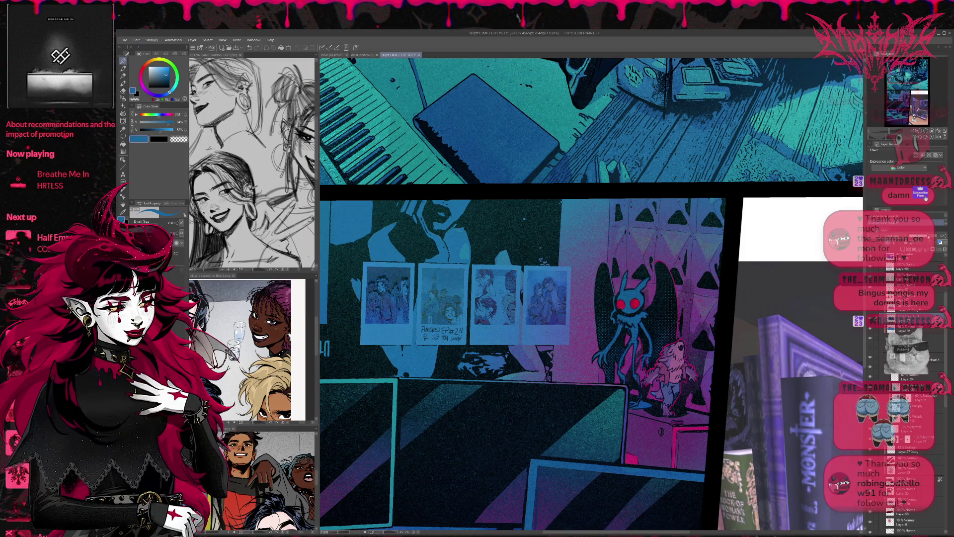
pyautogui.scroll(-2, 910, 398)
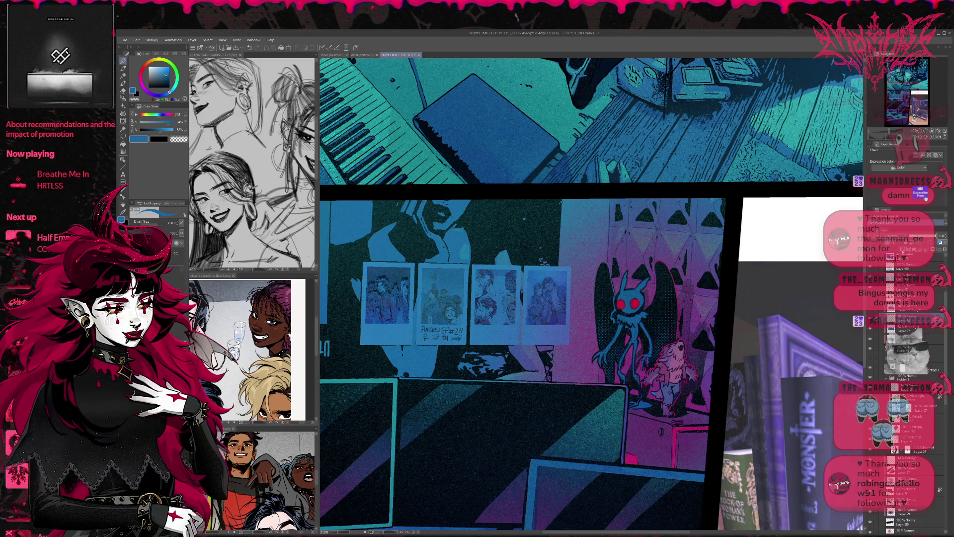
pyautogui.keyDown('alt'); pyautogui.click(677, 342); pyautogui.keyUp('alt')
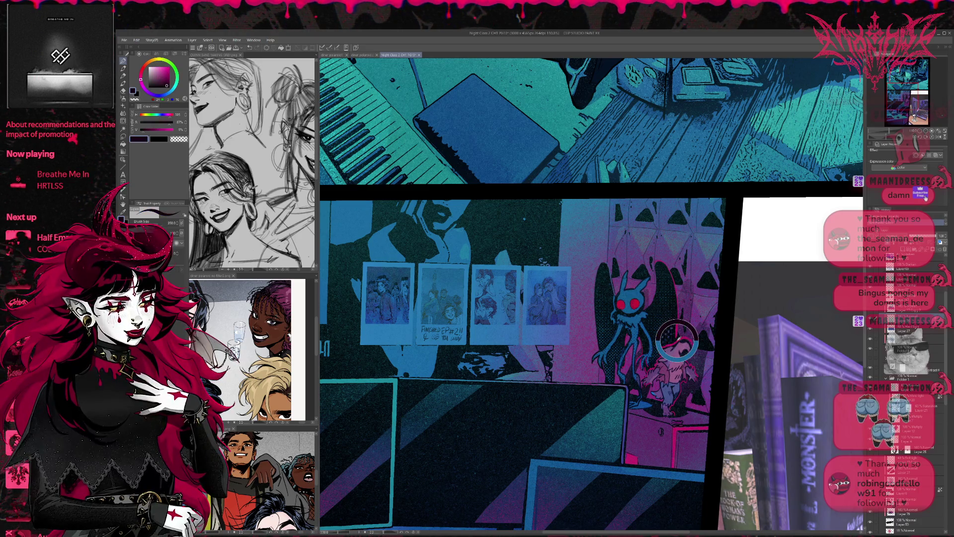
# Brighten the fourth polaroid's right edge with a crimson stroke after undoing a magenta attempt
pyautogui.moveTo(567, 301); pyautogui.dragTo(552, 341)
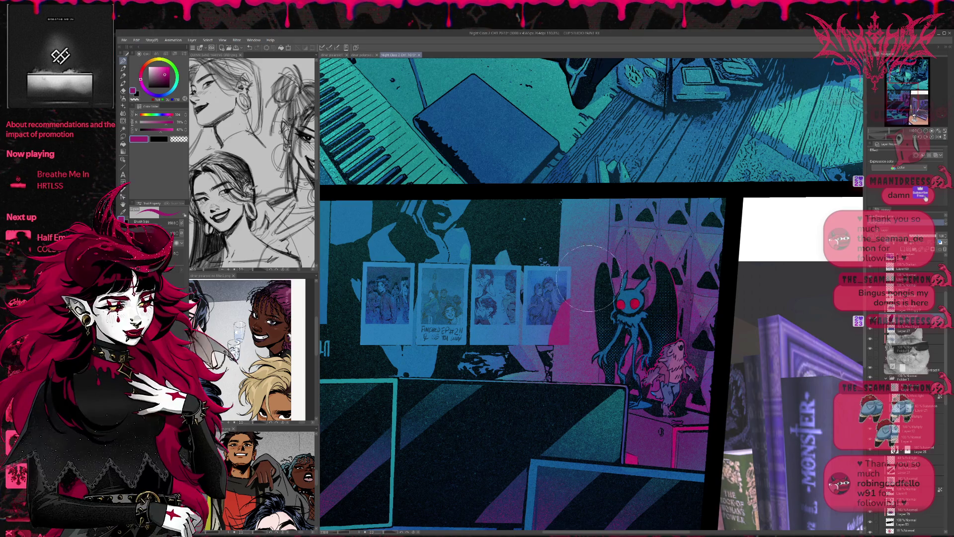
pyautogui.hotkey('ctrl', 'z')
pyautogui.press('e')
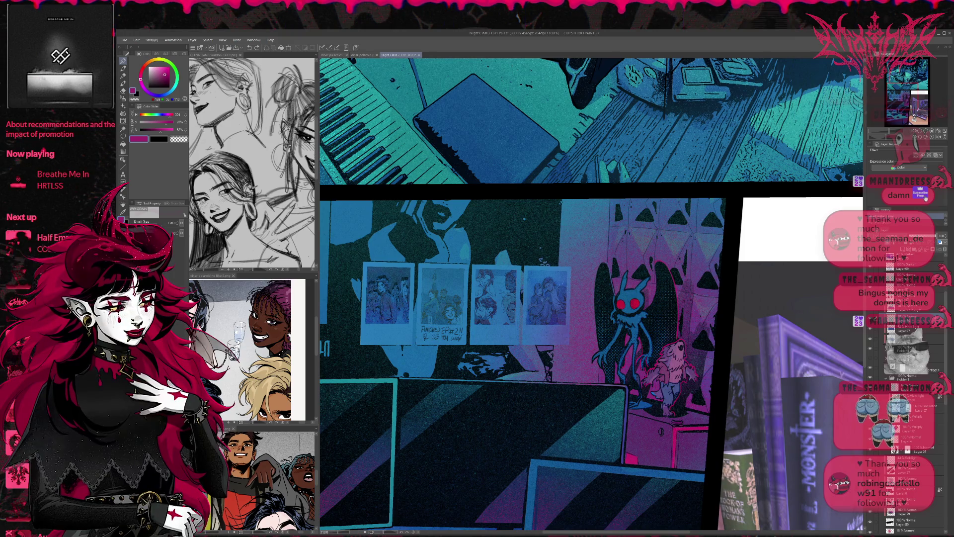
pyautogui.keyDown('alt'); pyautogui.click(562, 339); pyautogui.keyUp('alt')
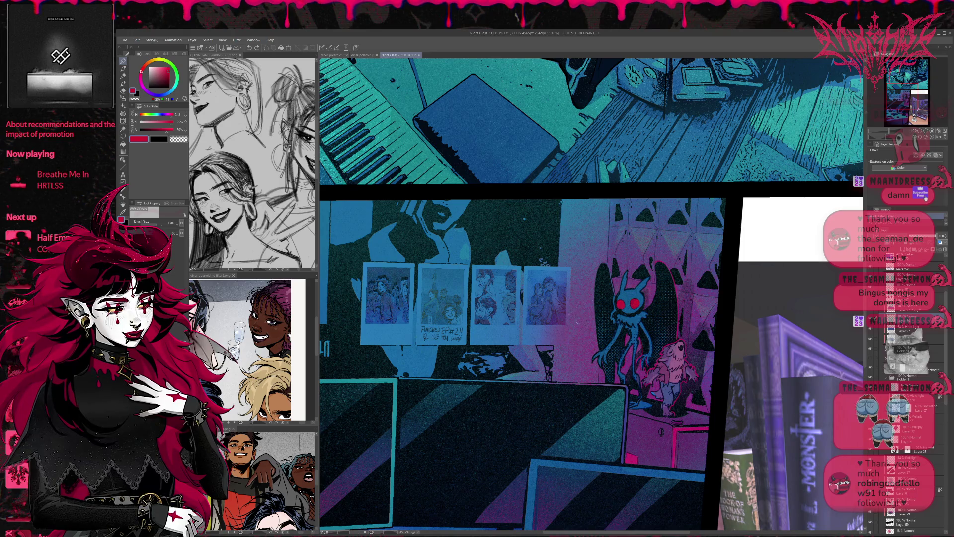
pyautogui.moveTo(556, 303); pyautogui.dragTo(559, 341)
# Resample magenta and give the polaroid layer a light Border effect outline
pyautogui.keyDown('alt'); pyautogui.click(675, 413); pyautogui.keyUp('alt')
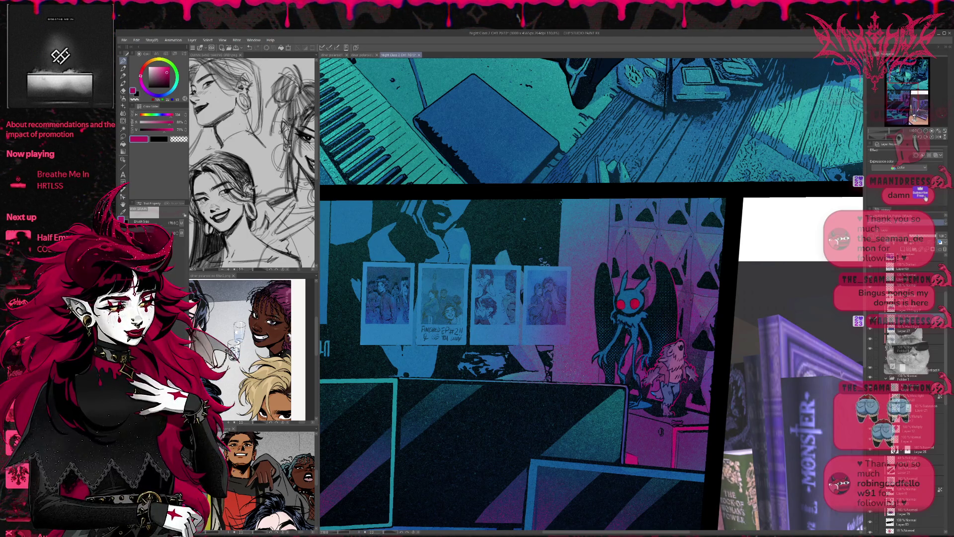
pyautogui.click(909, 348)
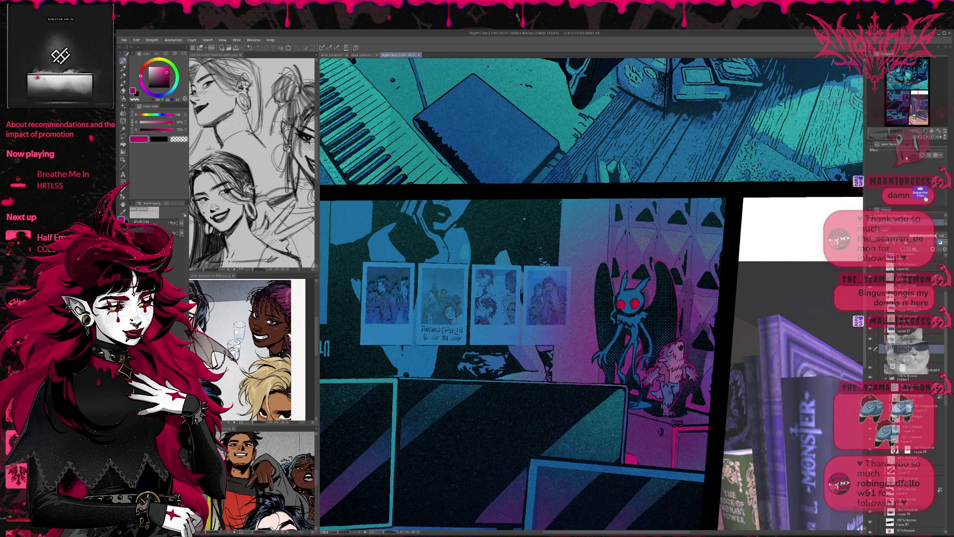
pyautogui.click(926, 155)
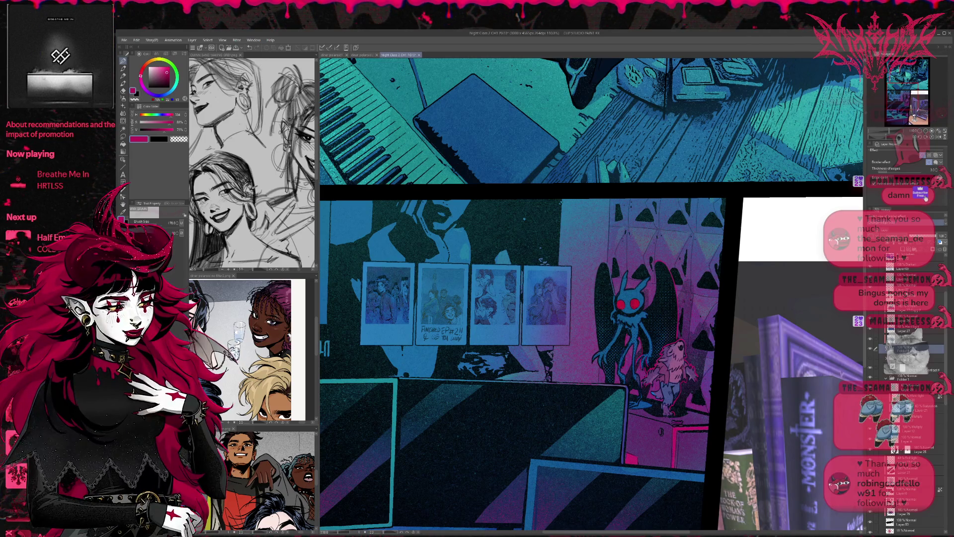
# On a new layer, ink dark navy outlines along the polaroid edges with a size-7 pen
pyautogui.hotkey('ctrl', 'shift', 'n')
pyautogui.press('b')
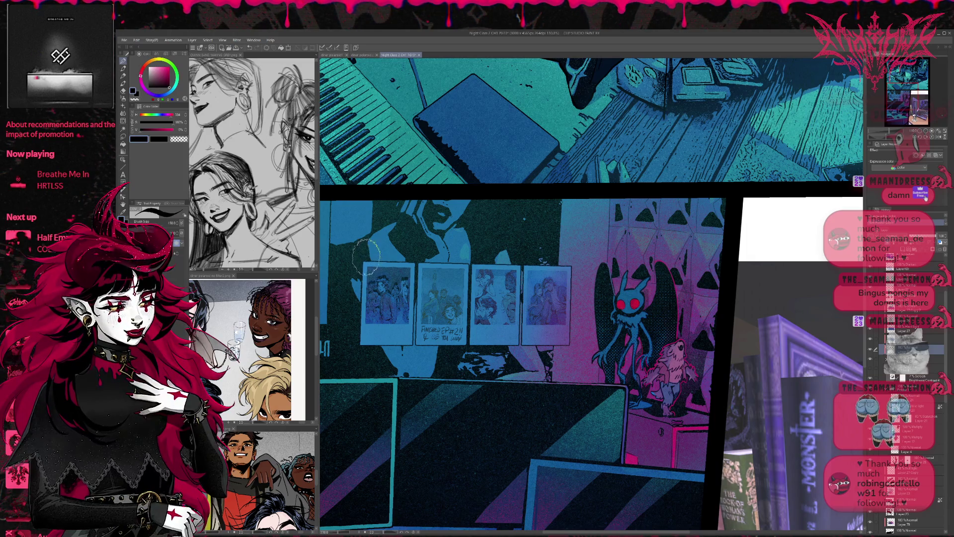
pyautogui.moveTo(366, 256)
pyautogui.mouseDown()
pyautogui.moveTo(365, 325)
pyautogui.moveTo(409, 324)
pyautogui.moveTo(410, 266)
pyautogui.moveTo(368, 267)
pyautogui.moveTo(466, 268)
pyautogui.moveTo(464, 324)
pyautogui.moveTo(420, 324)
pyautogui.moveTo(422, 267)
pyautogui.mouseUp()
pyautogui.moveTo(488, 323)
pyautogui.mouseDown()
pyautogui.moveTo(473, 322)
pyautogui.moveTo(517, 270)
pyautogui.moveTo(476, 269)
pyautogui.moveTo(476, 323)
pyautogui.moveTo(527, 269)
pyautogui.moveTo(567, 272)
pyautogui.moveTo(567, 322)
pyautogui.moveTo(527, 324)
pyautogui.mouseUp()
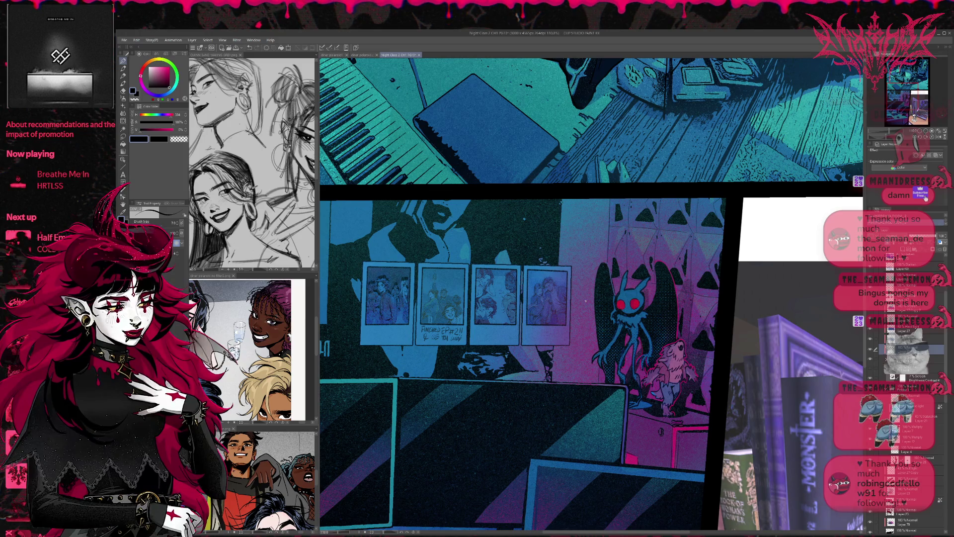
pyautogui.moveTo(626, 261); pyautogui.dragTo(636, 284)
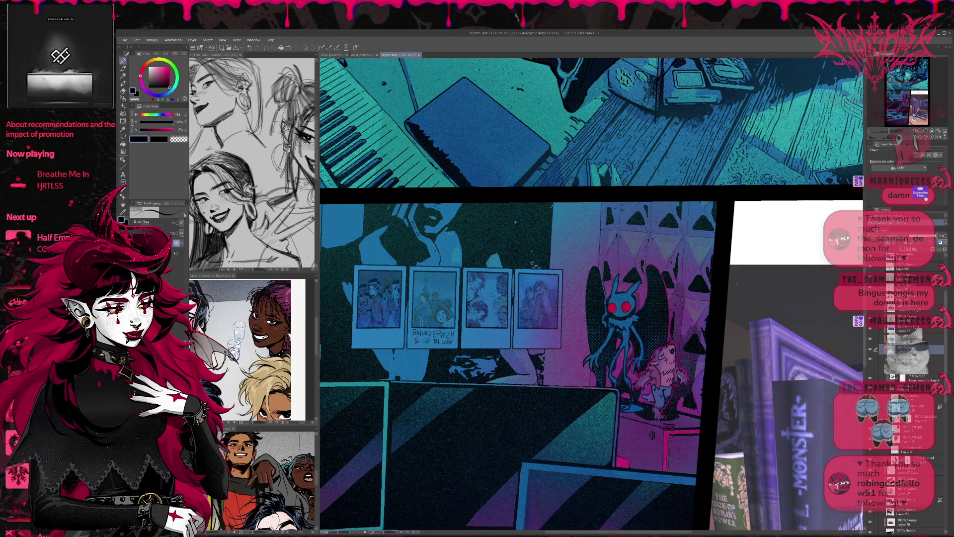
# Set the layer opacity to about 54% and move the Brightness/Contrast layer below Folder 4
pyautogui.click(920, 235)
pyautogui.moveTo(920, 236); pyautogui.dragTo(923, 236)
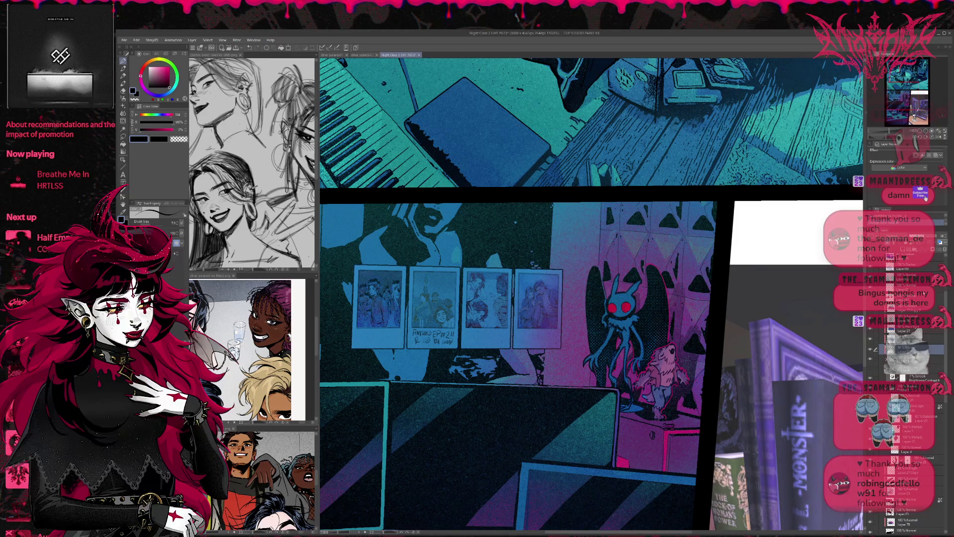
pyautogui.hotkey('ctrl', 'z')
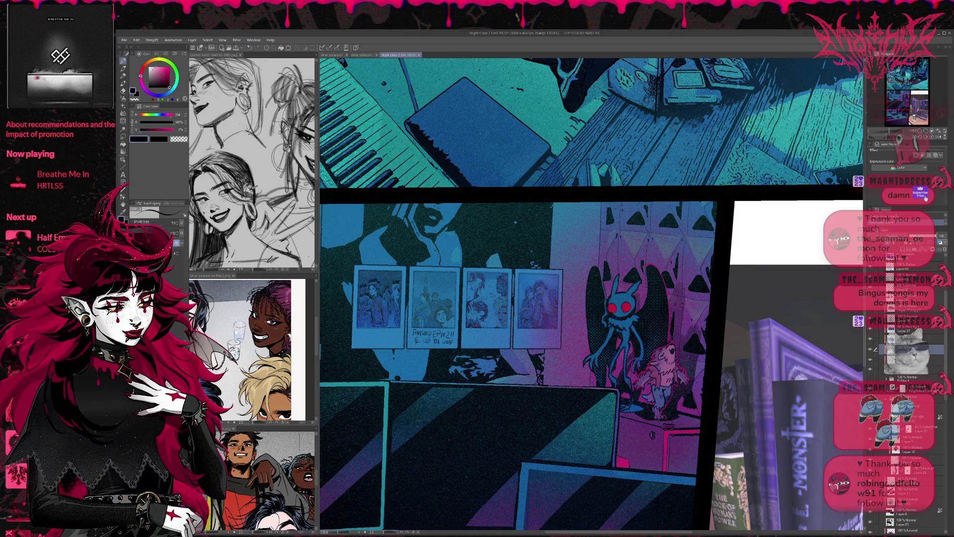
# Sample teal, lighten it, and paint thin diagonal glare stripes across all four polaroids
pyautogui.keyDown('alt'); pyautogui.click(387, 385); pyautogui.keyUp('alt')
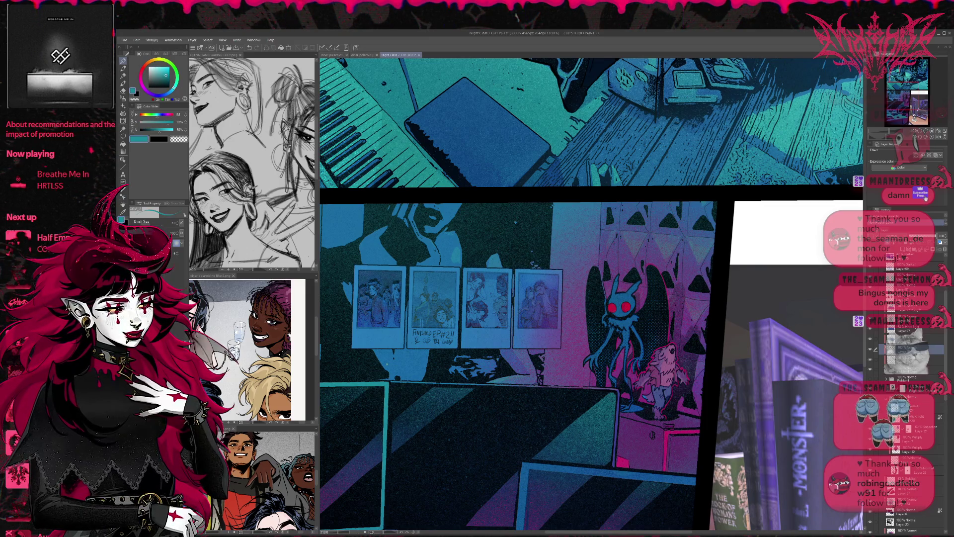
pyautogui.click(163, 66)
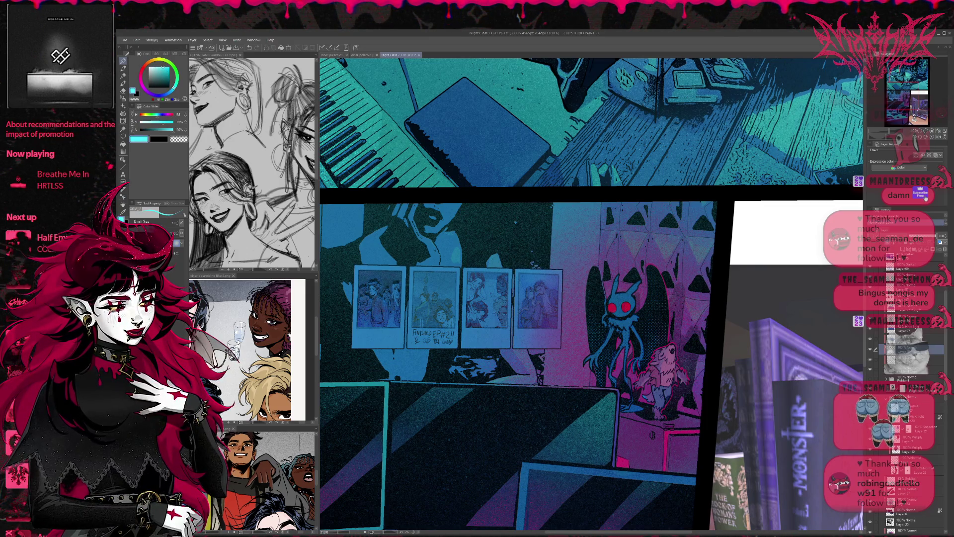
pyautogui.moveTo(403, 277); pyautogui.dragTo(366, 342)
pyautogui.hotkey('ctrl', 'z')
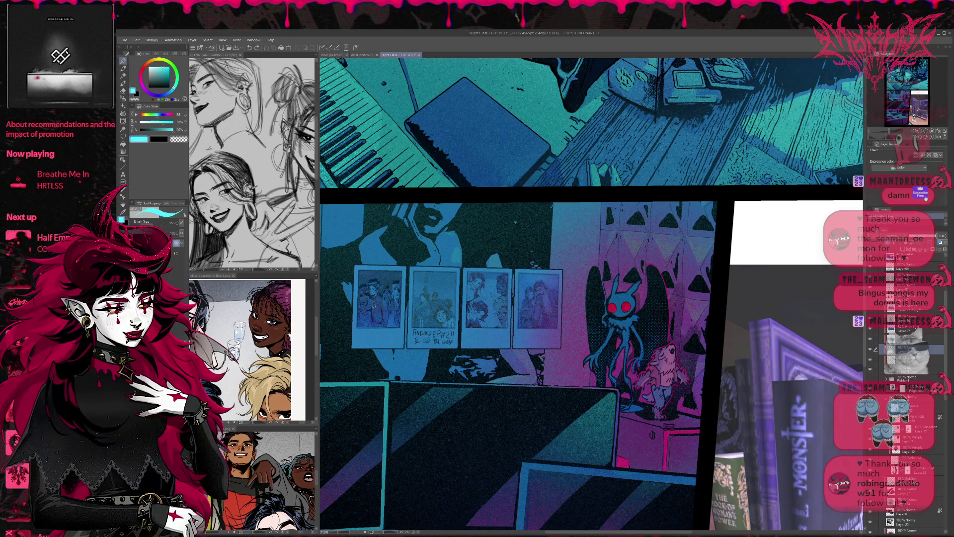
pyautogui.moveTo(400, 271); pyautogui.dragTo(375, 328)
pyautogui.moveTo(402, 293); pyautogui.dragTo(382, 328)
pyautogui.moveTo(444, 298)
pyautogui.mouseDown()
pyautogui.moveTo(423, 331)
pyautogui.moveTo(444, 319)
pyautogui.moveTo(467, 326)
pyautogui.mouseUp()
pyautogui.moveTo(507, 273)
pyautogui.mouseDown()
pyautogui.moveTo(468, 333)
pyautogui.moveTo(480, 322)
pyautogui.mouseUp()
pyautogui.moveTo(511, 295); pyautogui.dragTo(494, 317)
pyautogui.moveTo(547, 282); pyautogui.dragTo(521, 332)
pyautogui.moveTo(544, 299)
pyautogui.mouseDown()
pyautogui.moveTo(522, 332)
pyautogui.moveTo(545, 327)
pyautogui.mouseUp()
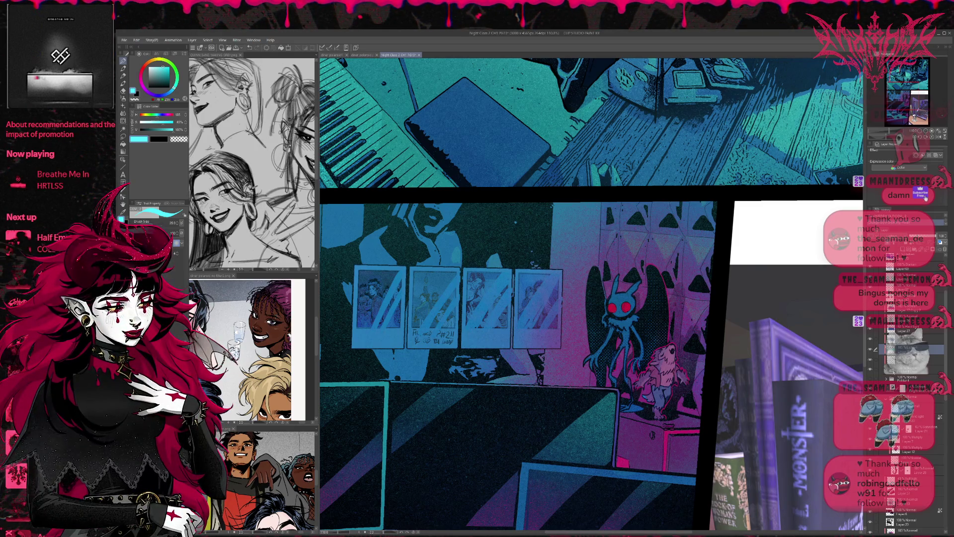
# Fade the glare-stripe layer to 0 opacity and brighten the second and third polaroid photos
pyautogui.hotkey('ctrl', 'z')
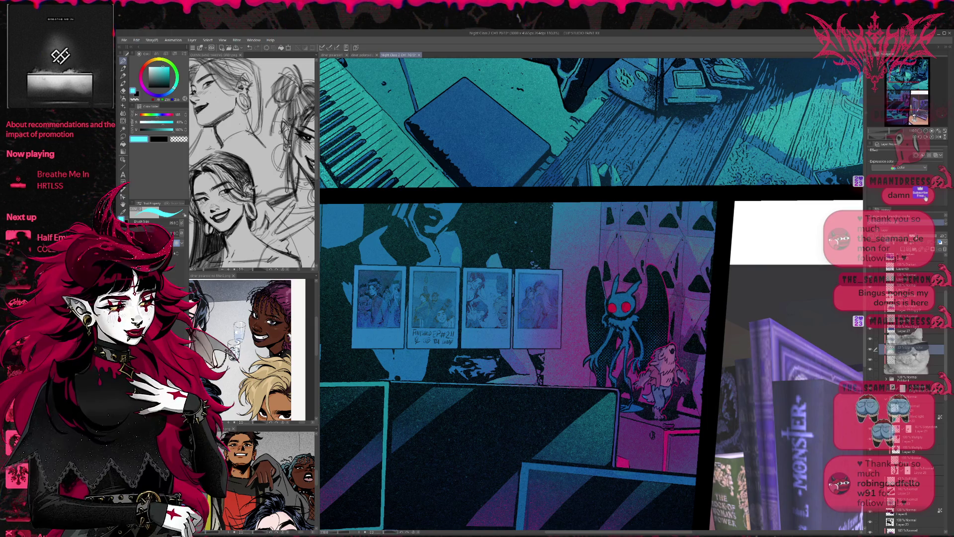
pyautogui.click(938, 238)
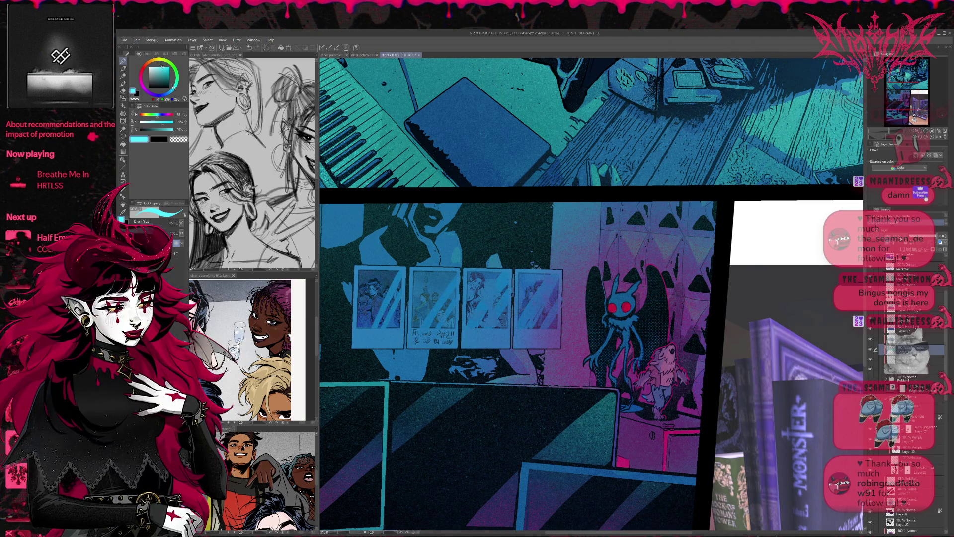
pyautogui.moveTo(938, 237); pyautogui.dragTo(909, 239)
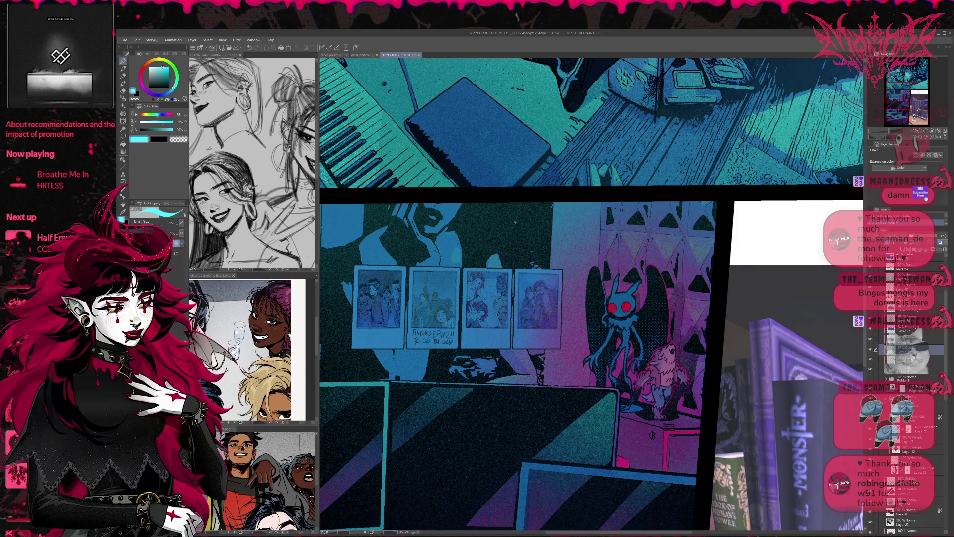
pyautogui.hotkey('alt', ']')
pyautogui.click(924, 237)
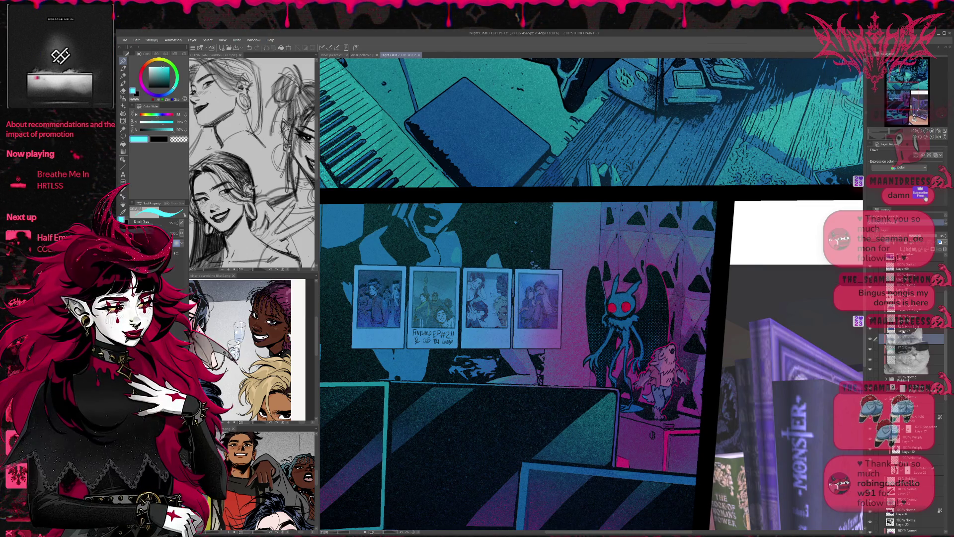
# Select Layer 27 and zoom out to see more of the page
pyautogui.click(914, 329)
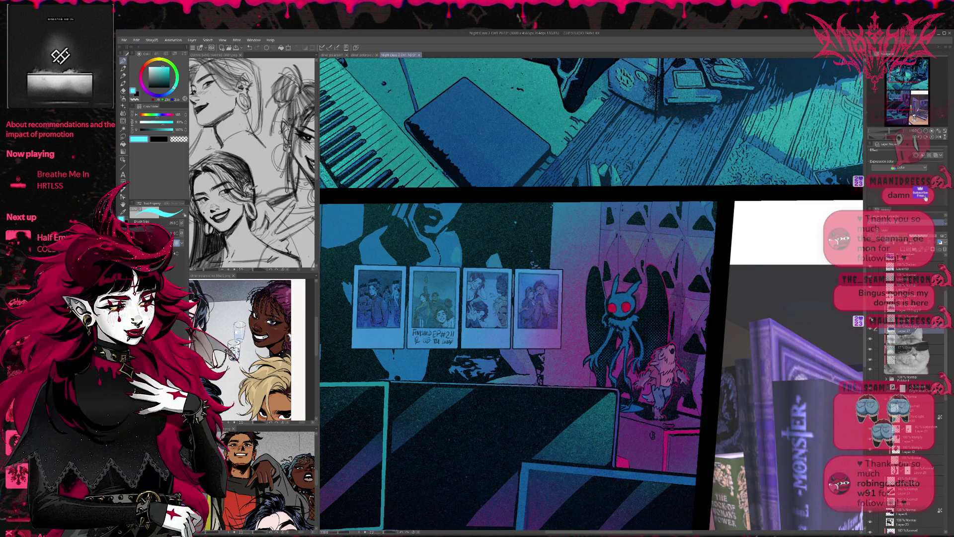
pyautogui.hotkey('ctrl', '-')
pyautogui.hotkey('ctrl', '-')
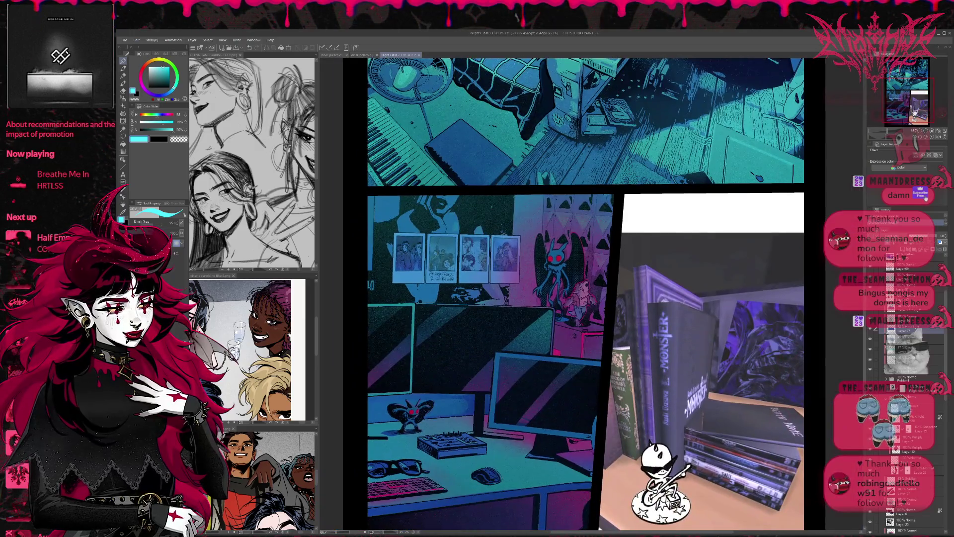
pyautogui.moveTo(919, 125); pyautogui.dragTo(915, 116)
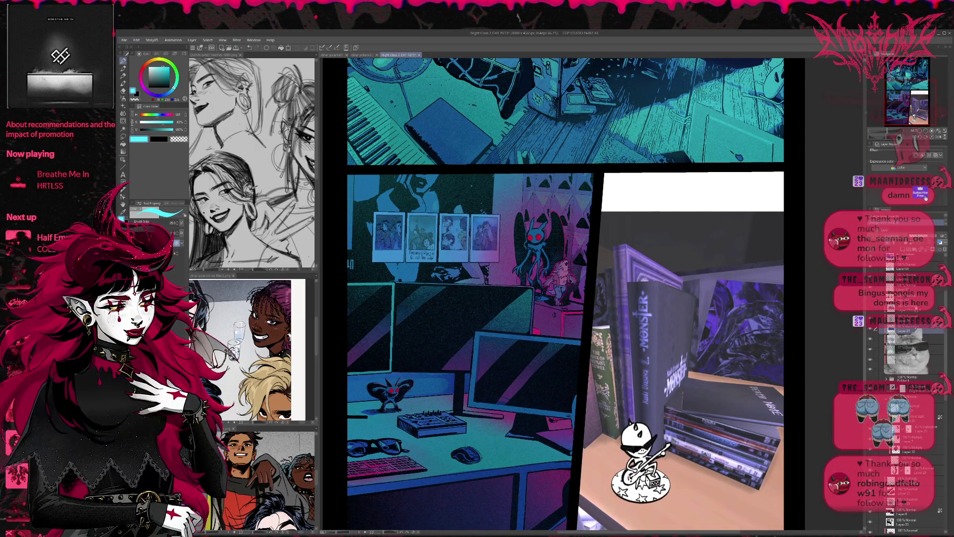
# Raise the 26% Overlay cat layer's opacity to 47%
pyautogui.click(871, 311)
pyautogui.click(871, 311)
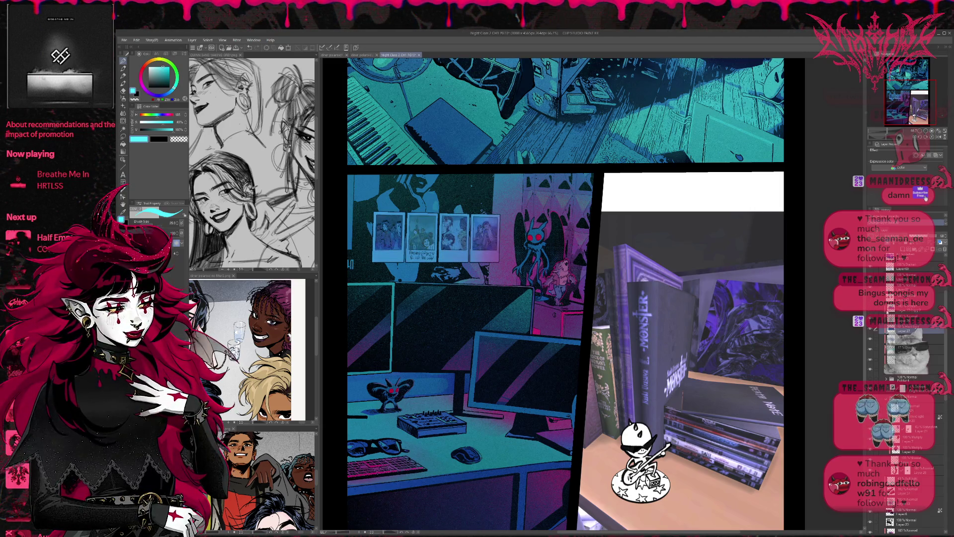
pyautogui.click(914, 348)
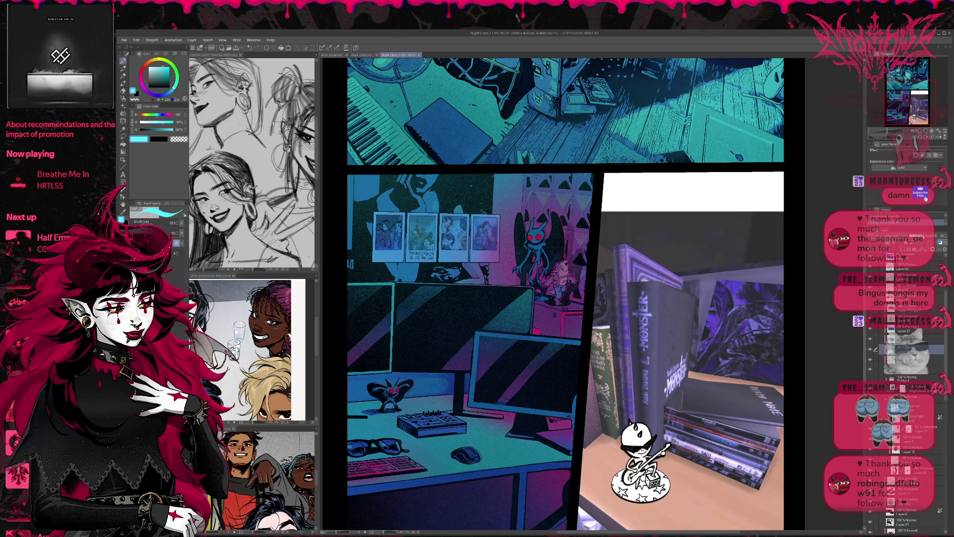
pyautogui.moveTo(892, 236); pyautogui.dragTo(905, 236)
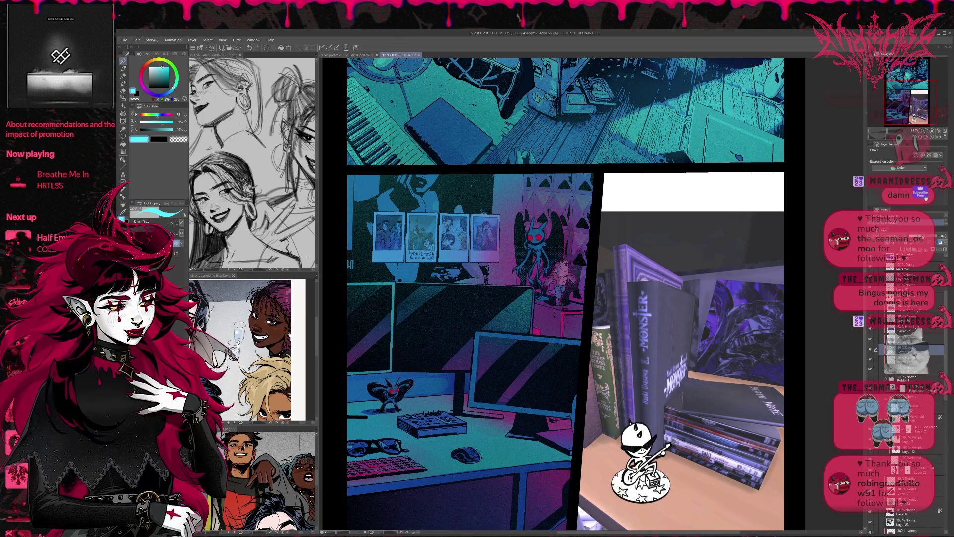
# Compare the photos with a layer hidden, then sample a darker teal with a bigger brush
pyautogui.click(870, 369)
pyautogui.click(870, 370)
pyautogui.click(869, 371)
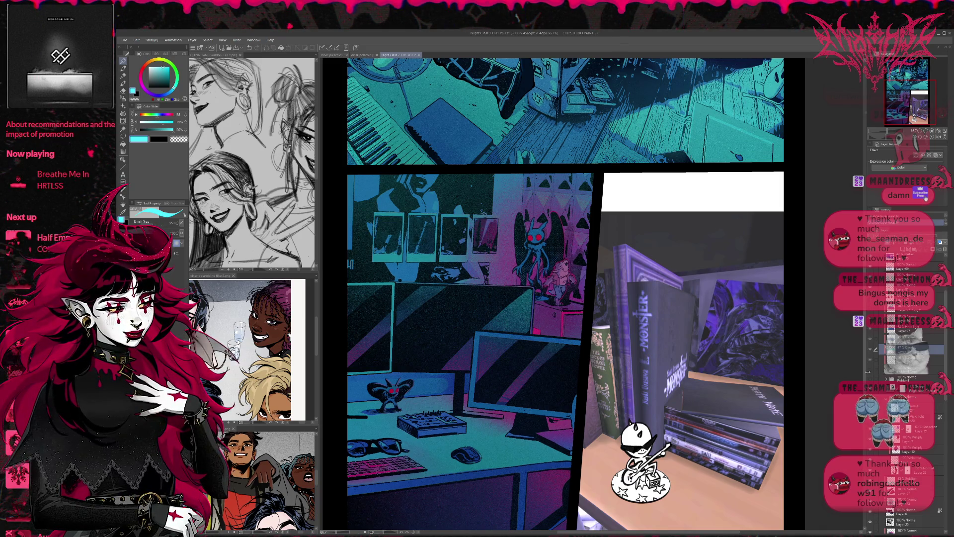
pyautogui.click(870, 371)
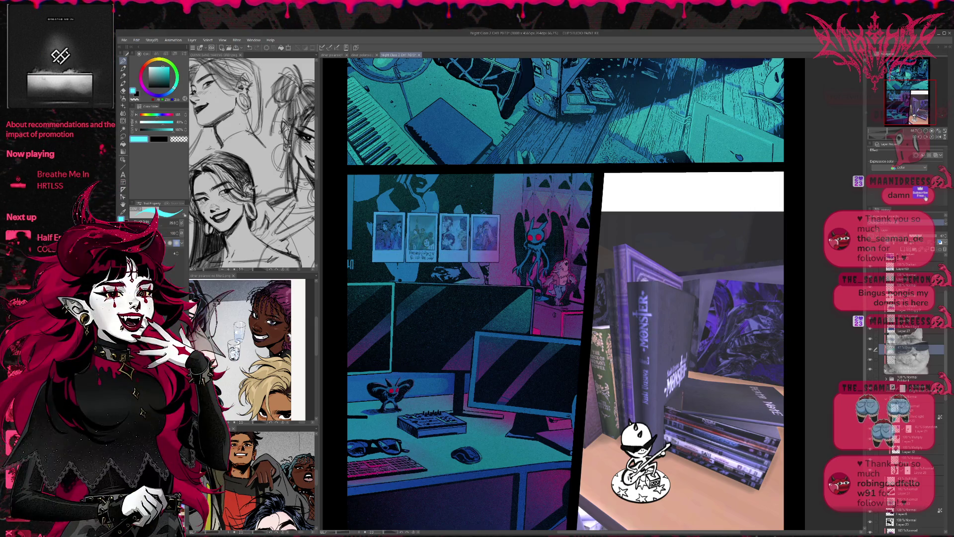
pyautogui.click(904, 339)
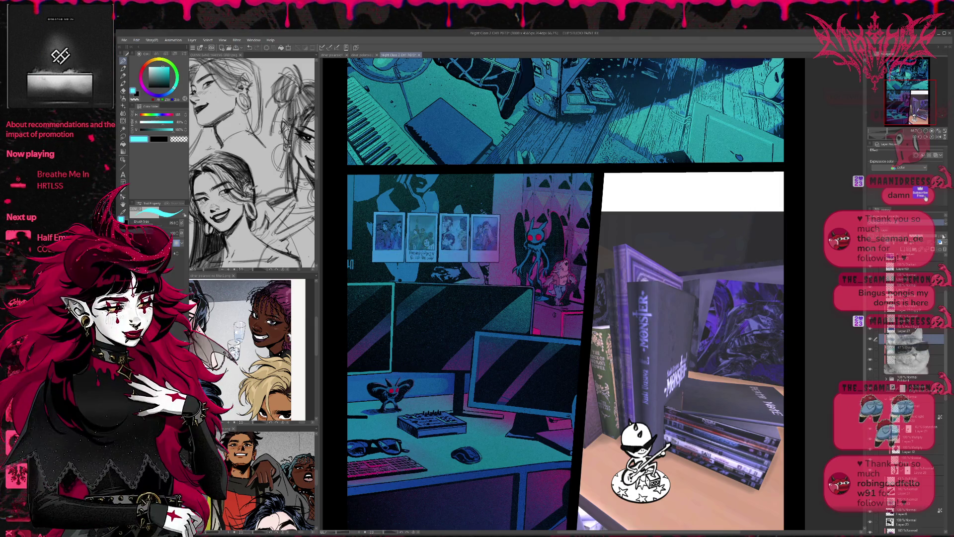
pyautogui.click(869, 370)
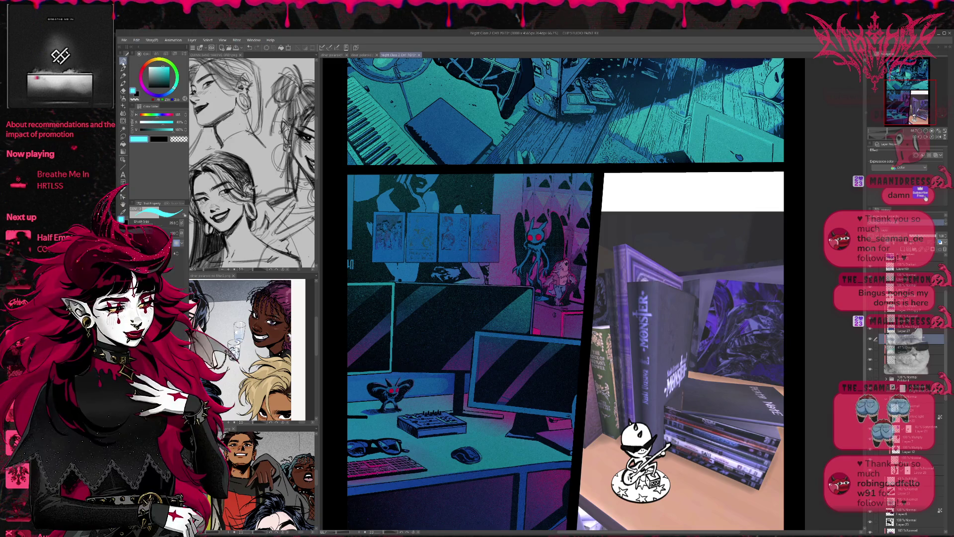
pyautogui.keyDown('alt'); pyautogui.click(393, 281); pyautogui.keyUp('alt')
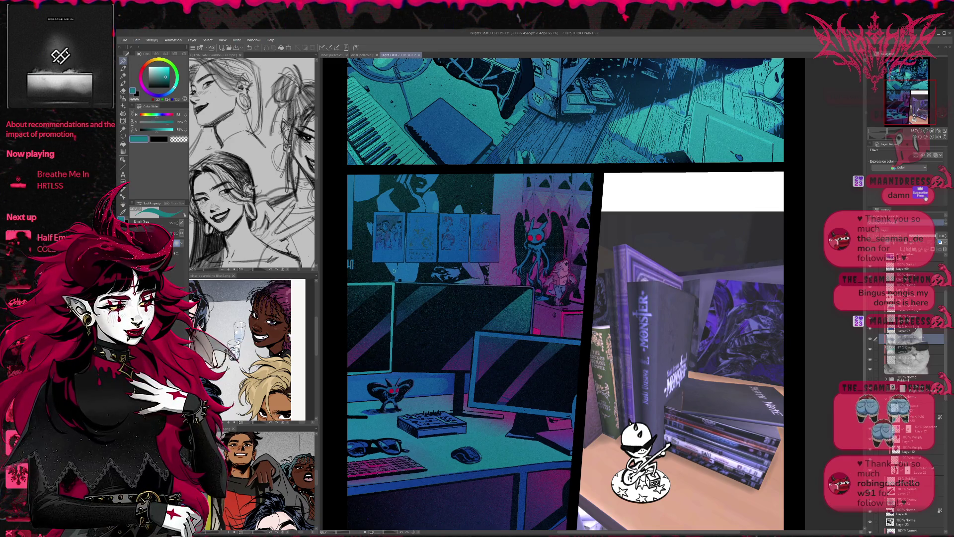
pyautogui.press(']')
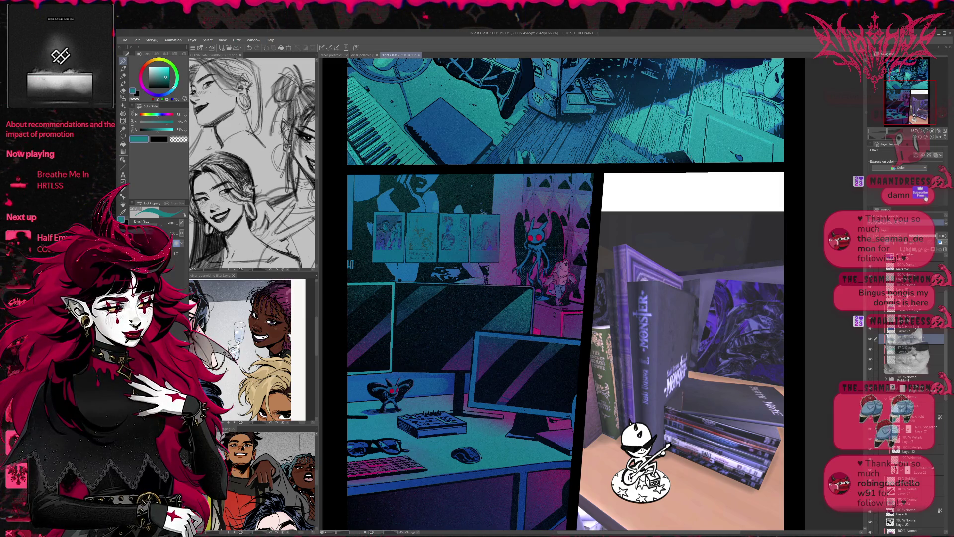
# Reveal the full-colour polaroid artwork, darken the polaroid strip slightly, and select Layer 27
pyautogui.click(870, 330)
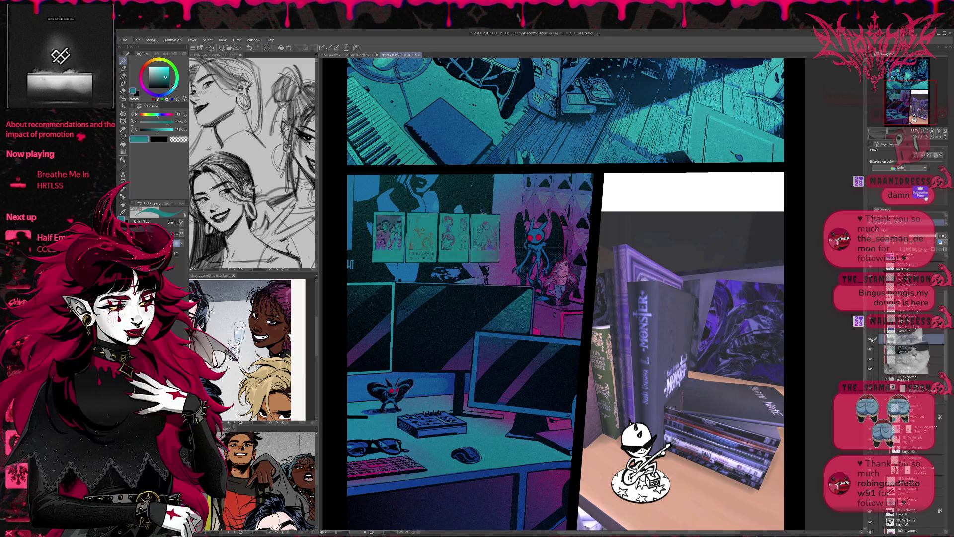
pyautogui.click(870, 370)
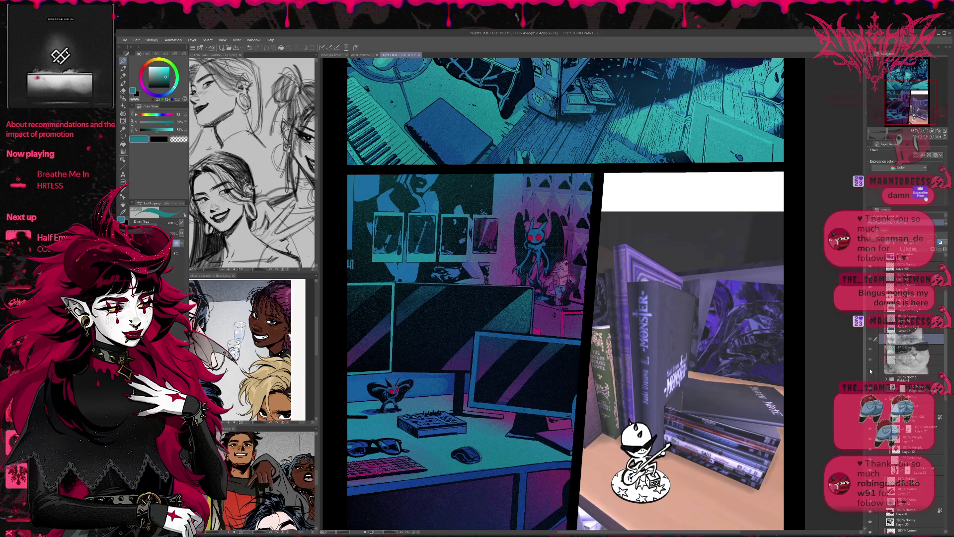
pyautogui.click(872, 329)
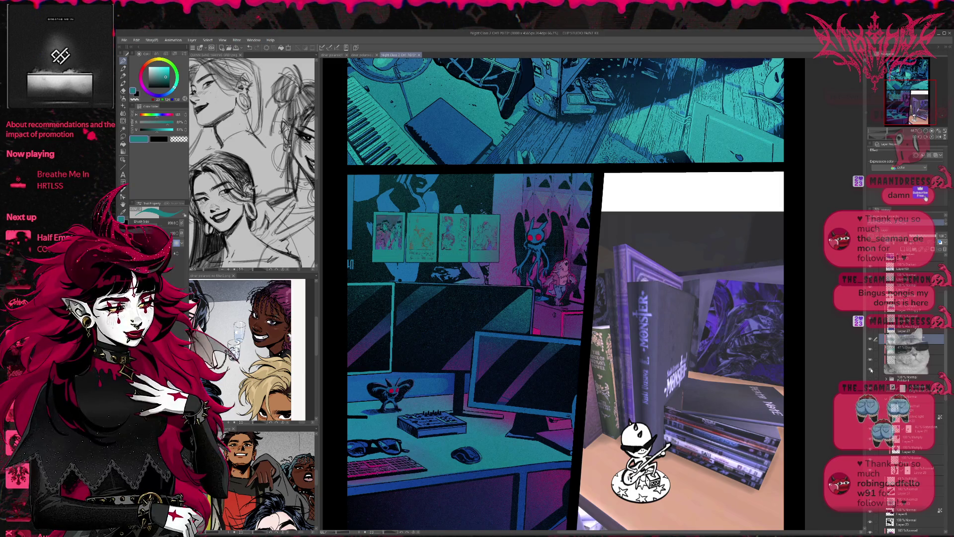
pyautogui.click(870, 330)
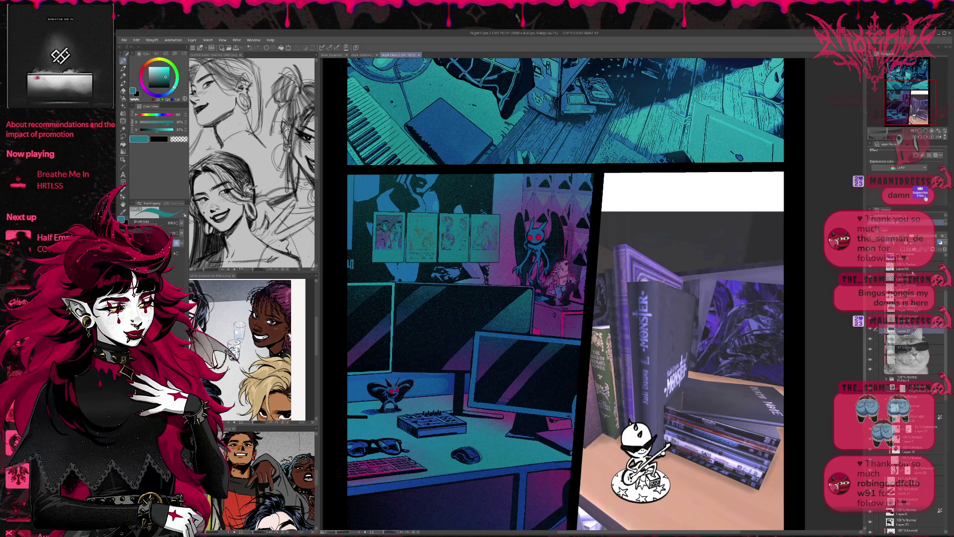
pyautogui.click(870, 339)
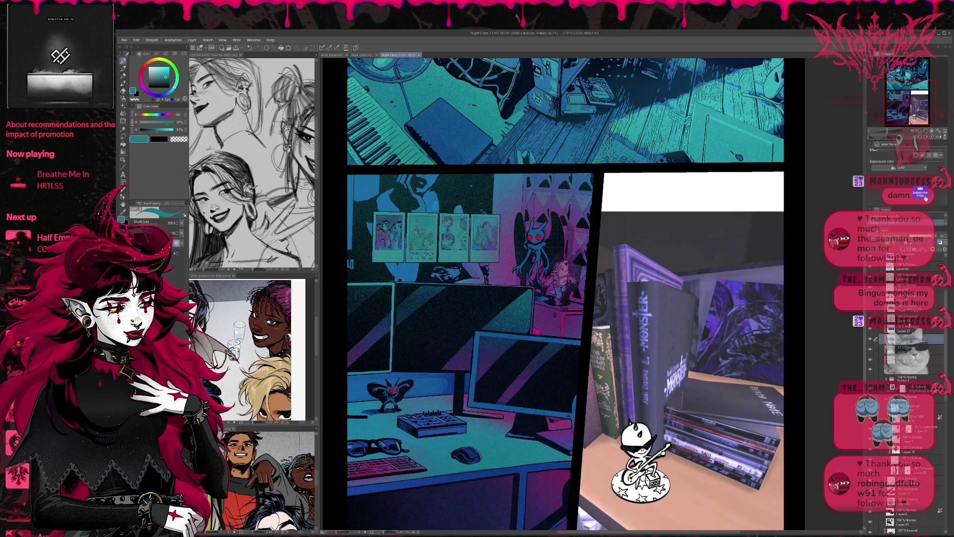
pyautogui.click(948, 239)
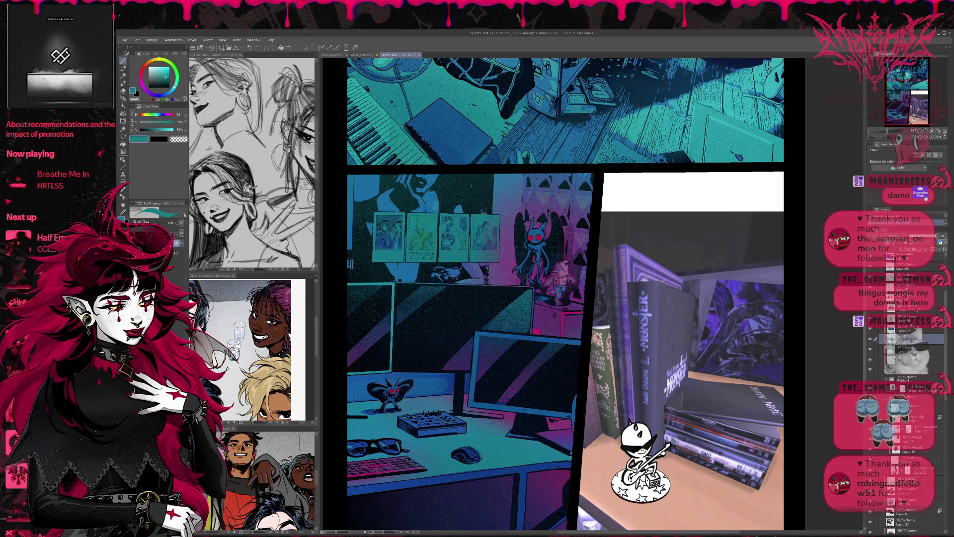
pyautogui.click(872, 330)
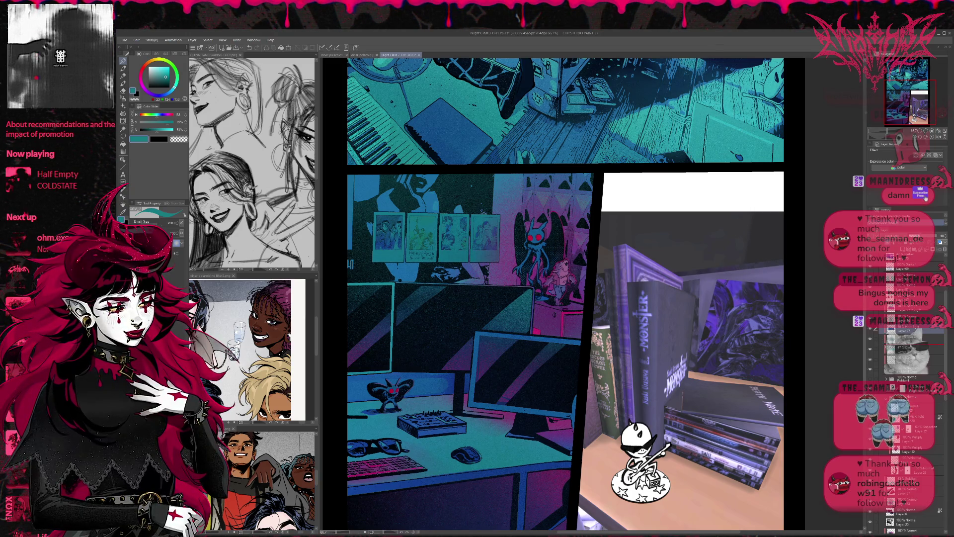
# Move Layer 27 below Layer 32 and turn off the teal overlay on the polaroids
pyautogui.moveTo(905, 327); pyautogui.dragTo(904, 339)
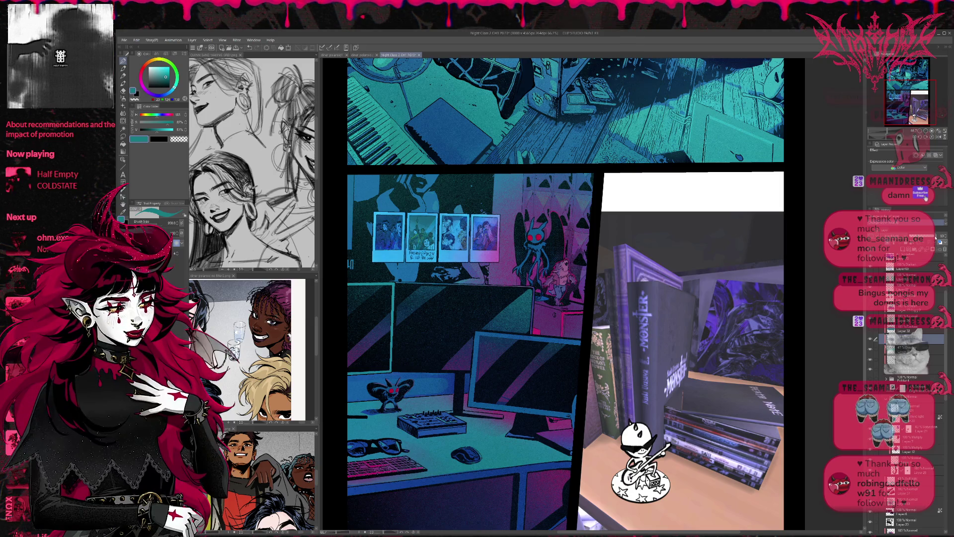
pyautogui.click(875, 335)
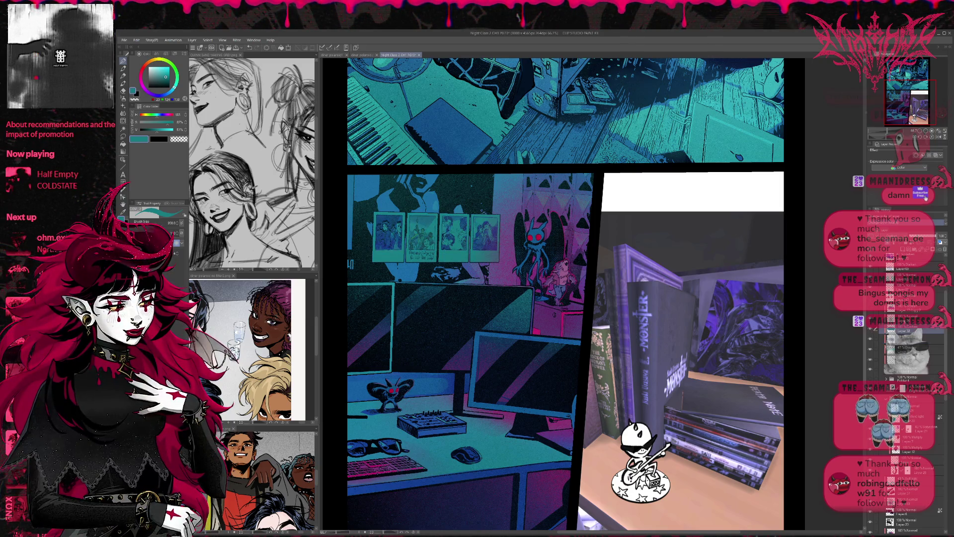
pyautogui.click(928, 239)
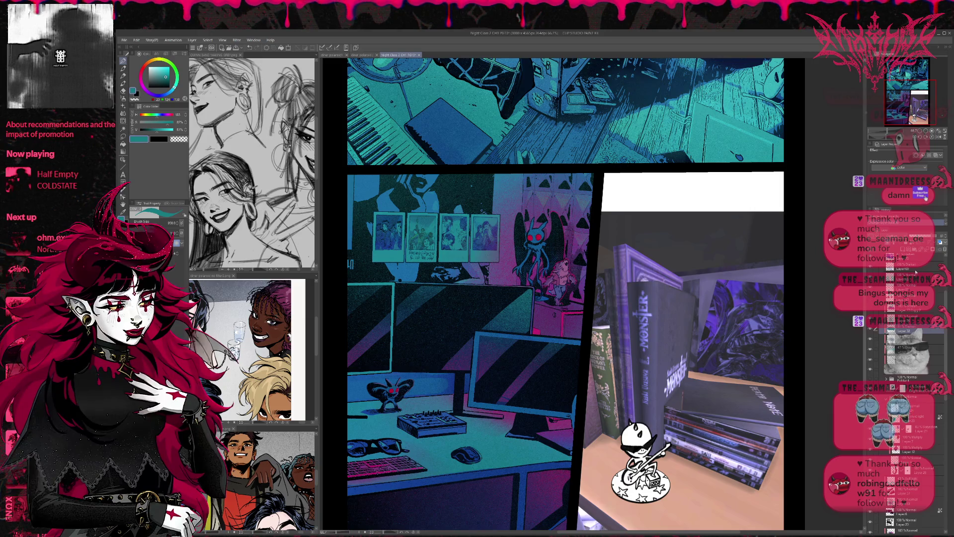
pyautogui.click(909, 340)
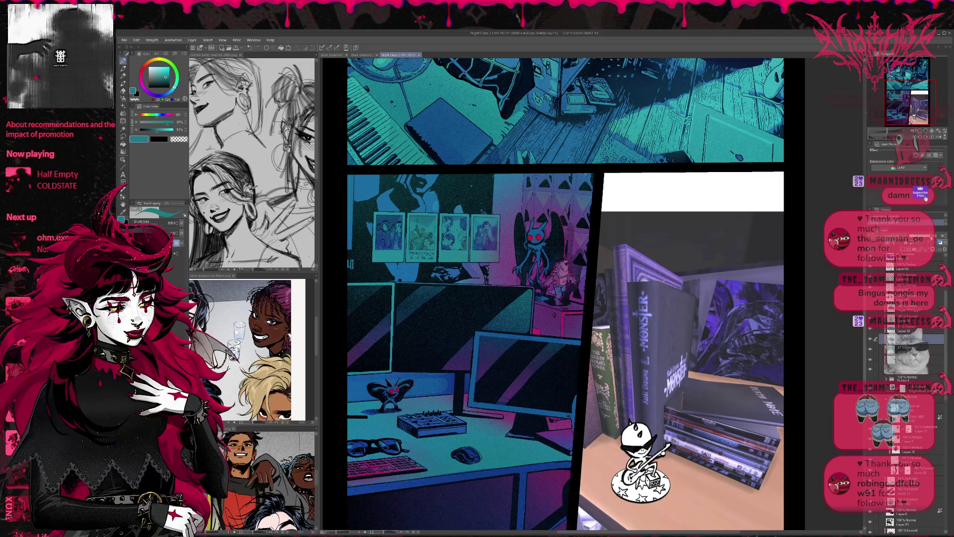
pyautogui.hotkey('ctrl', 'z')
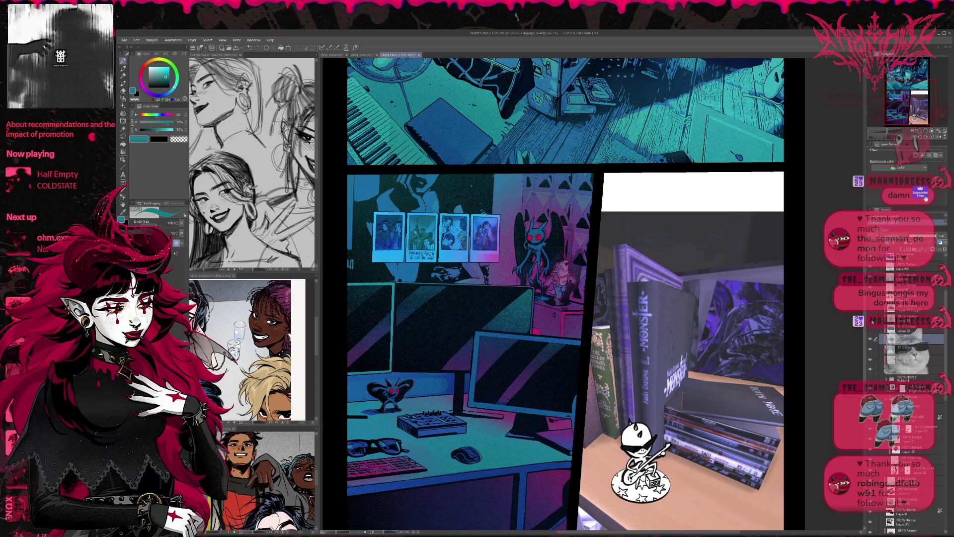
# Compare tint layers on the polaroids, settling on the darker teal look with reduced opacity
pyautogui.click(871, 350)
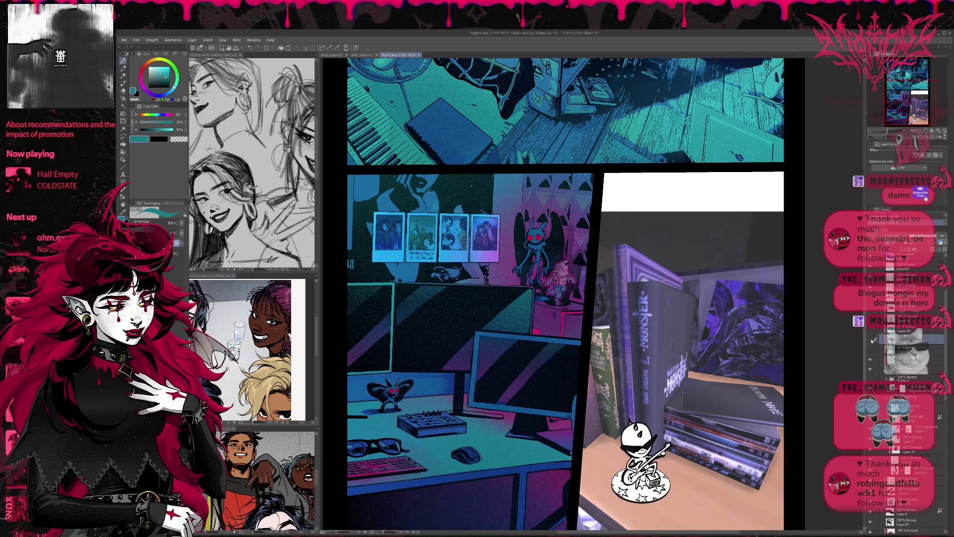
pyautogui.click(872, 341)
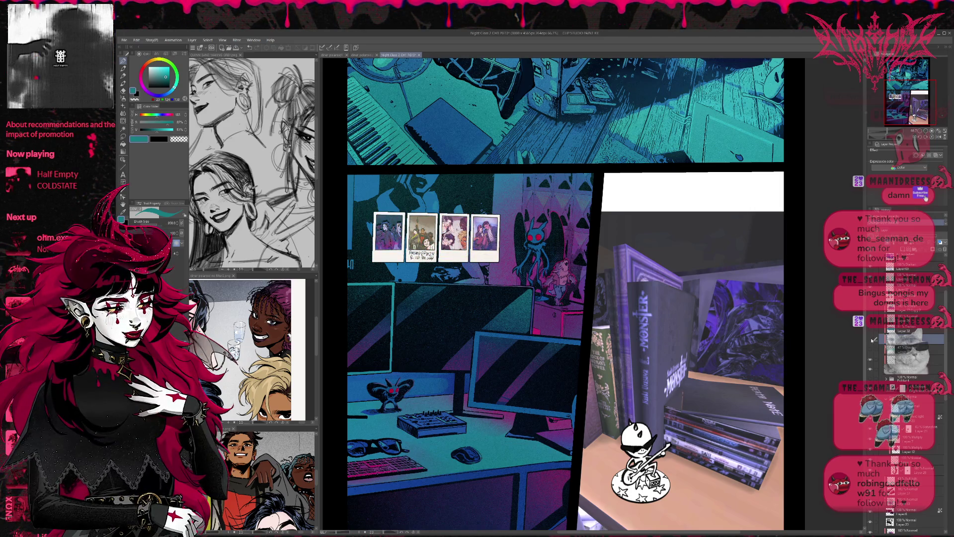
pyautogui.click(871, 350)
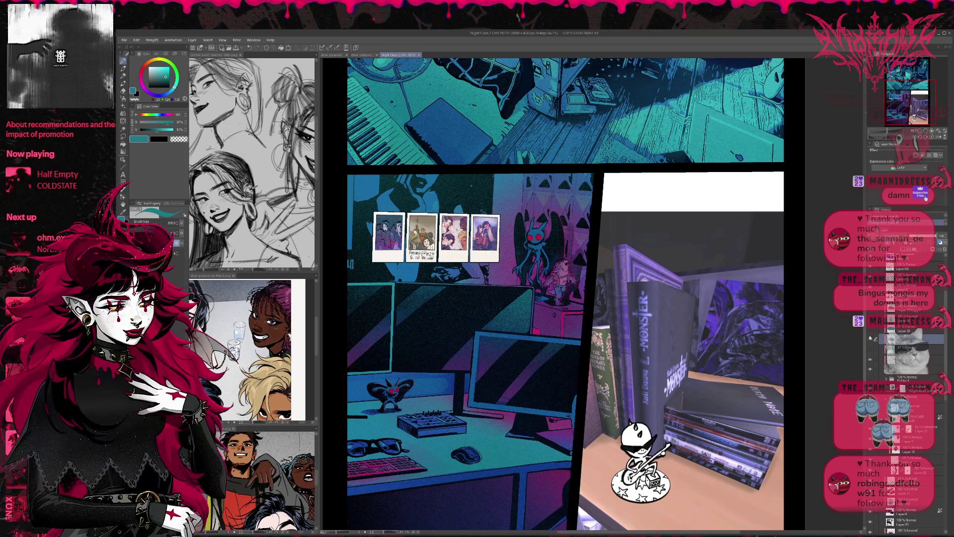
pyautogui.click(870, 338)
pyautogui.click(869, 341)
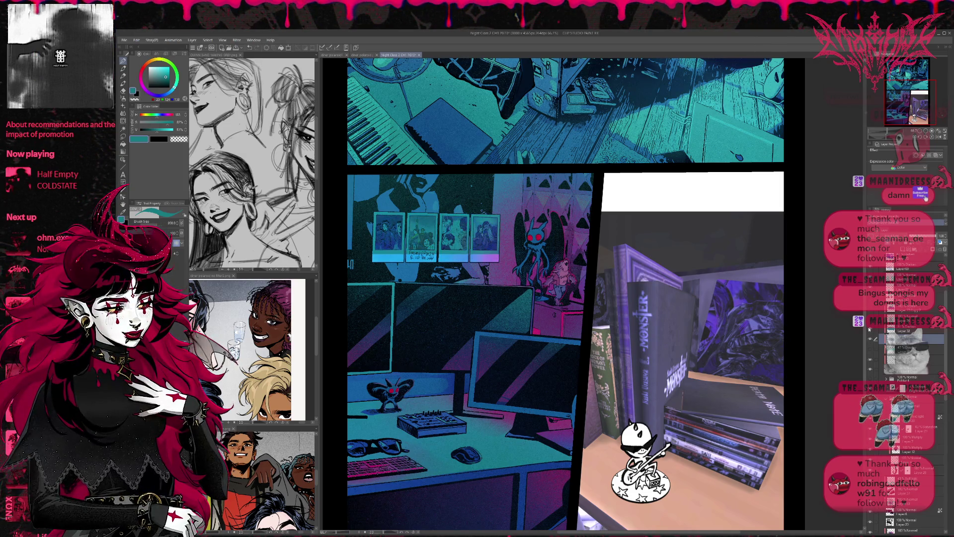
pyautogui.click(870, 328)
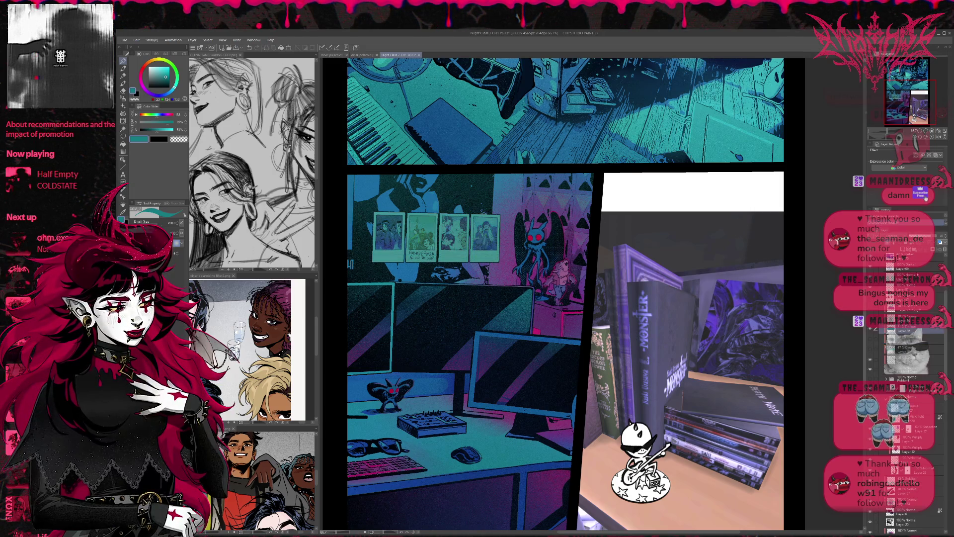
pyautogui.click(870, 329)
pyautogui.click(870, 329)
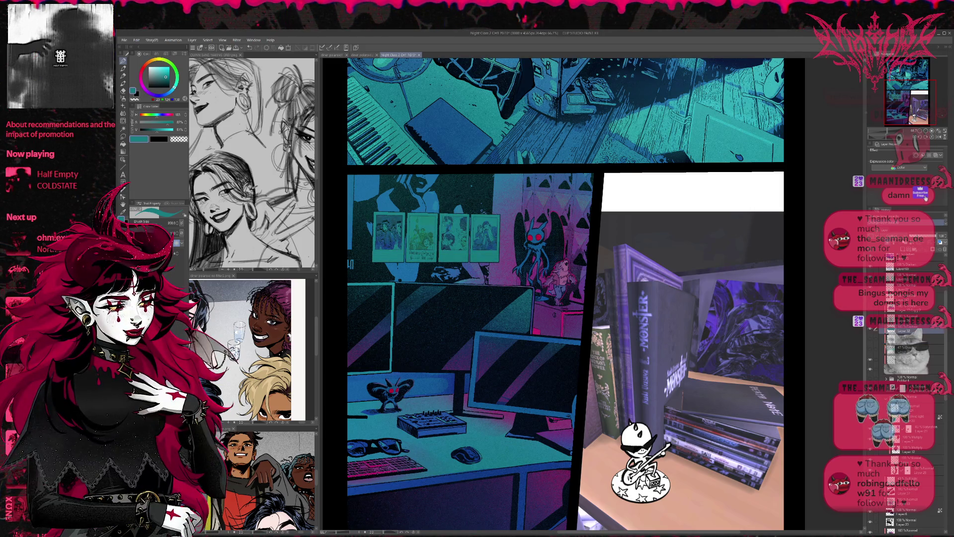
pyautogui.click(870, 329)
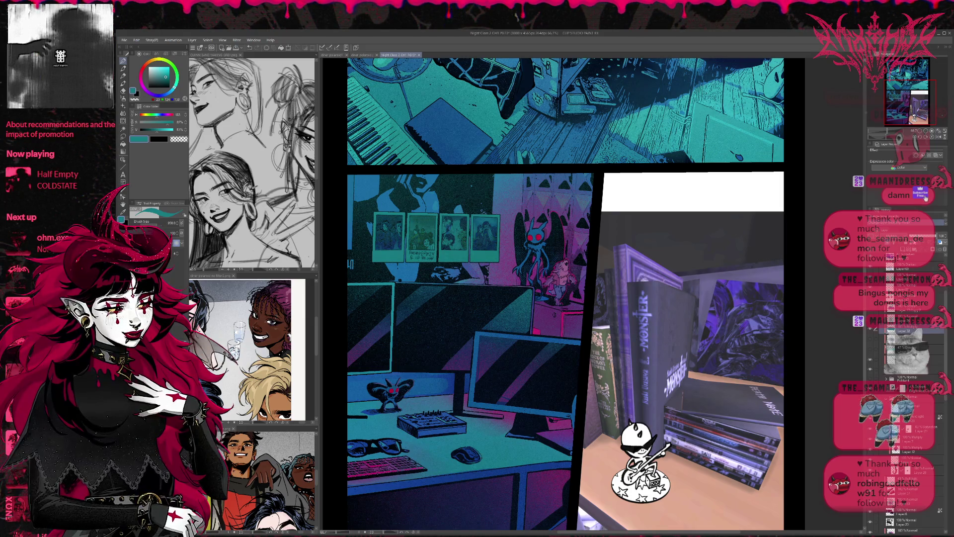
pyautogui.click(870, 329)
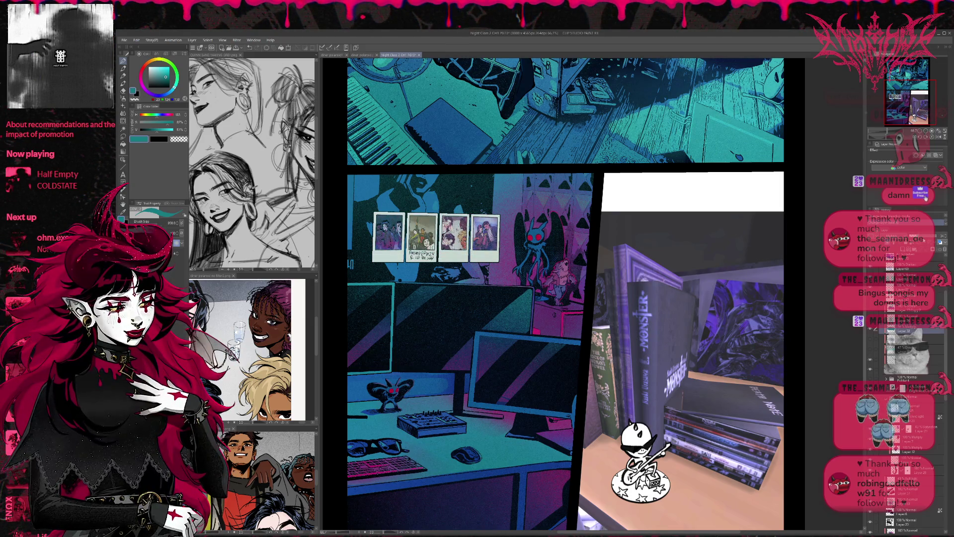
pyautogui.click(871, 329)
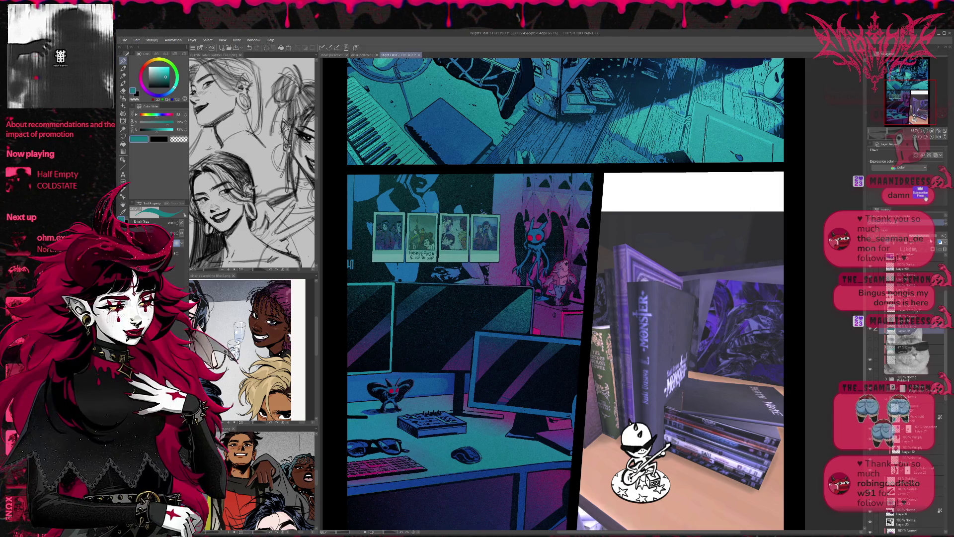
pyautogui.moveTo(931, 240); pyautogui.dragTo(931, 241)
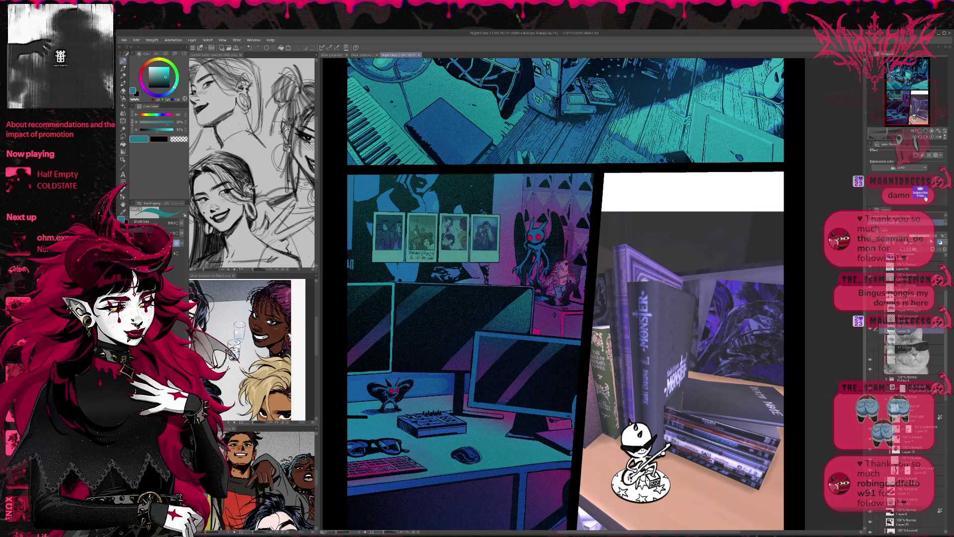
# Brighten two polaroids, re-darken the set, and clear the selection
pyautogui.click(870, 351)
pyautogui.click(870, 340)
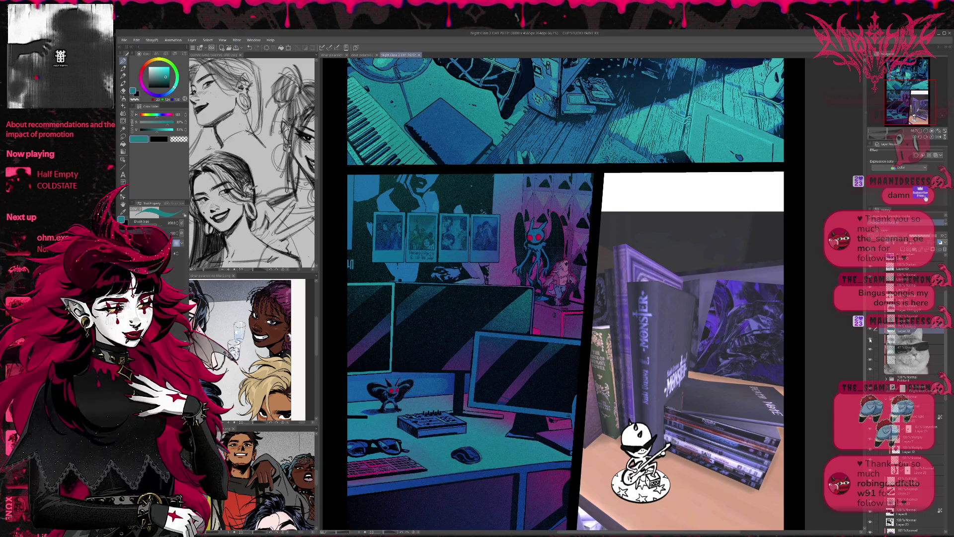
pyautogui.click(876, 339)
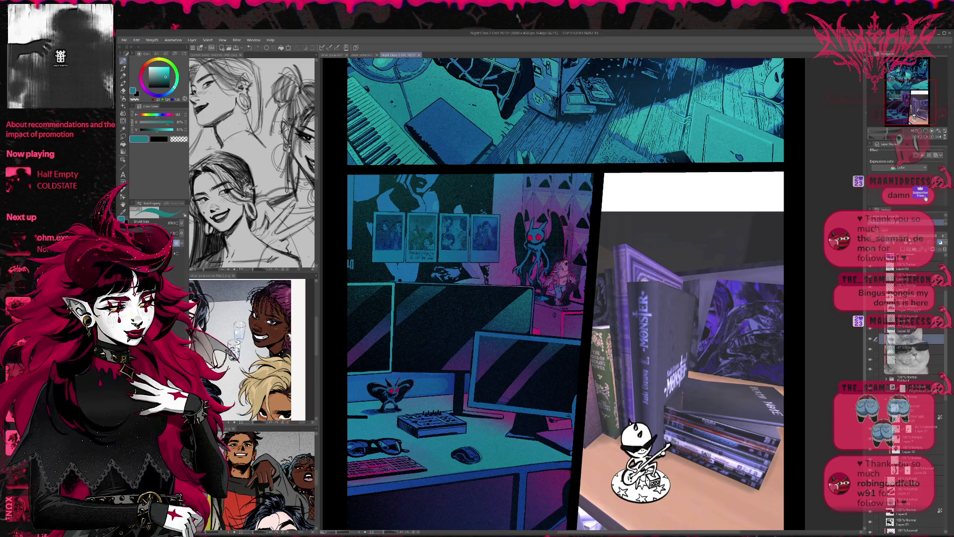
pyautogui.click(870, 340)
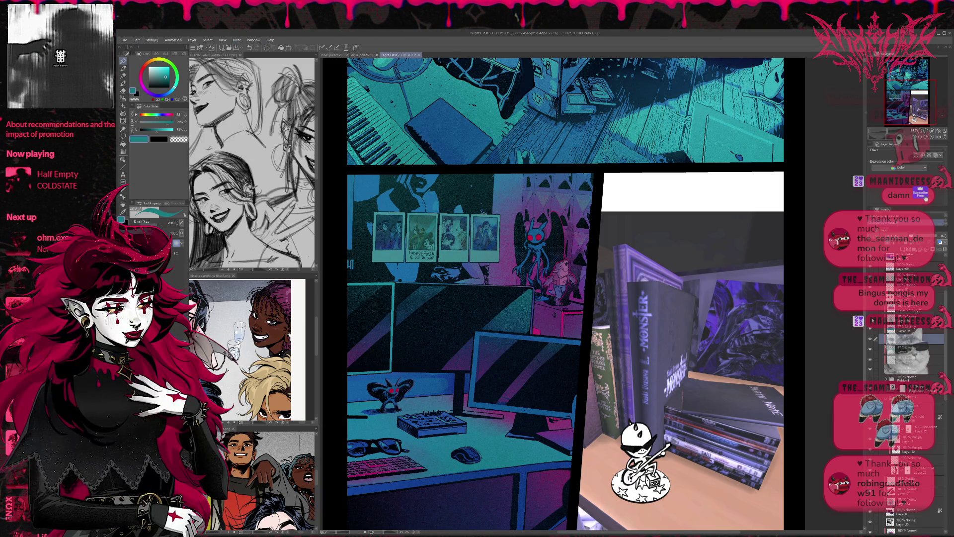
pyautogui.click(904, 318)
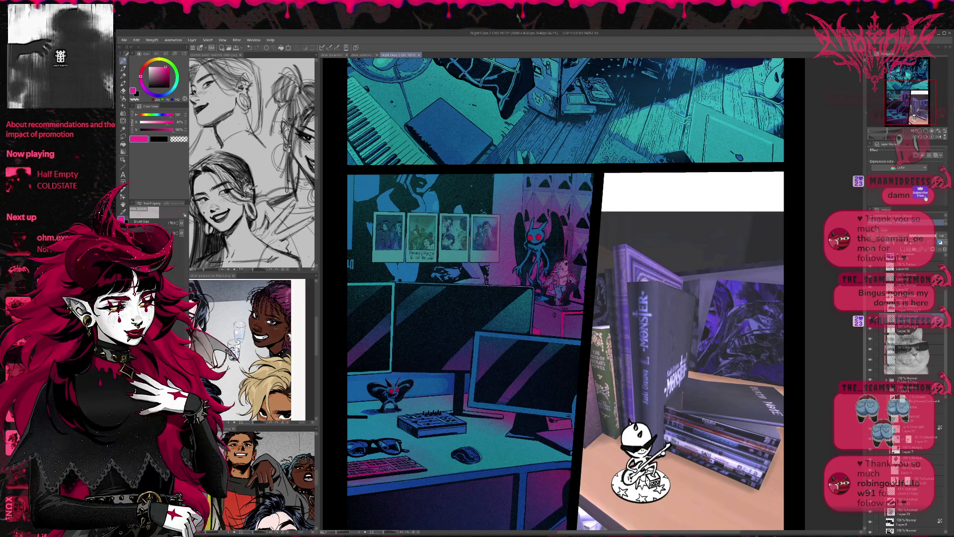
pyautogui.click(904, 359)
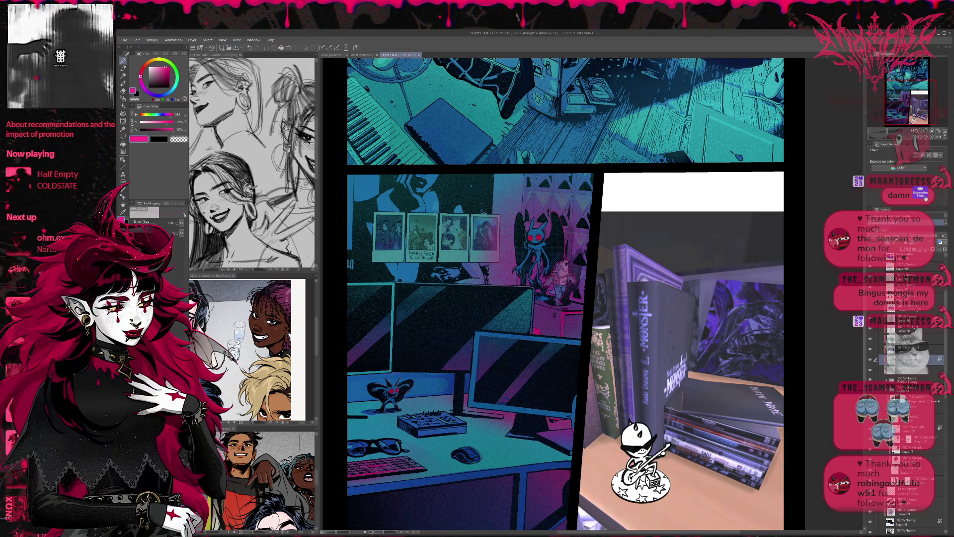
pyautogui.hotkey('ctrl', 'd')
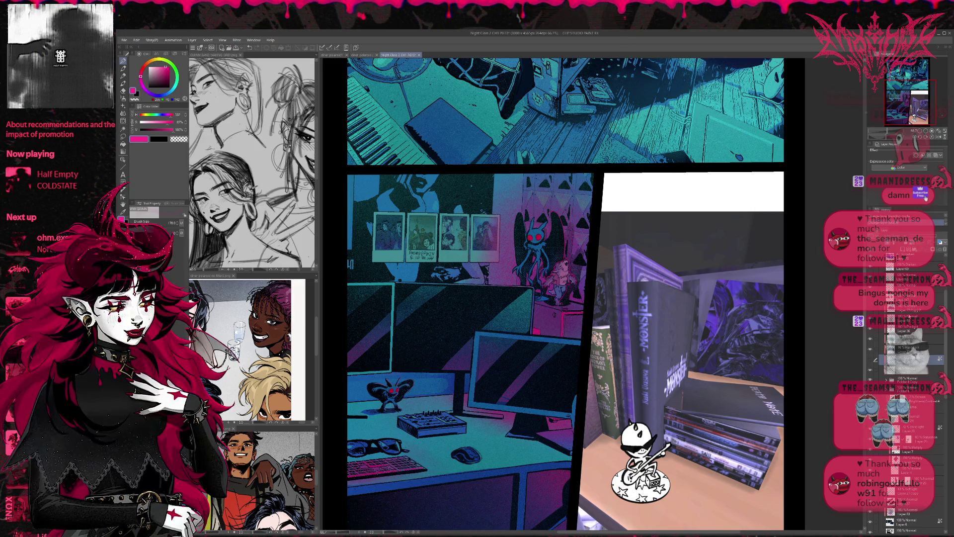
pyautogui.keyDown('ctrl'); pyautogui.click(890, 318); pyautogui.keyUp('ctrl')
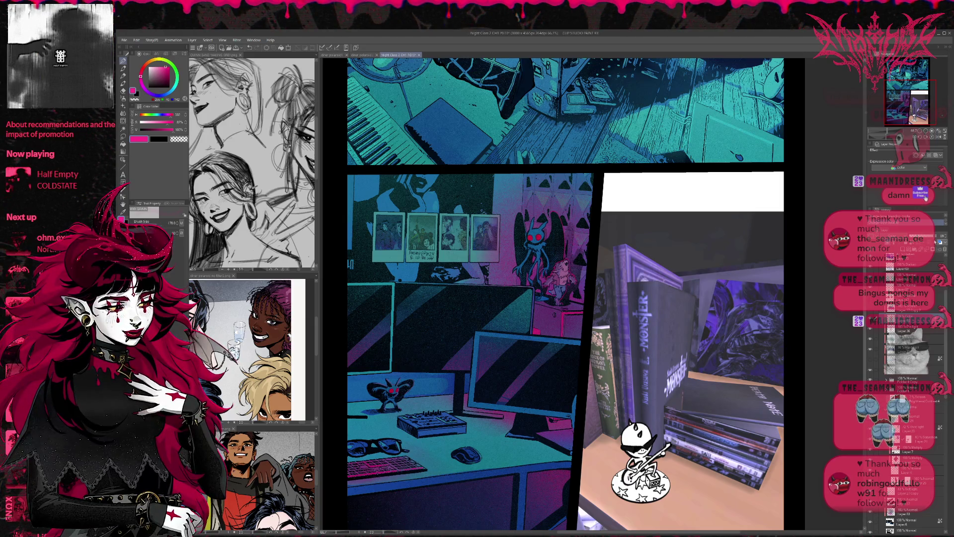
# Zoom out in the Navigator to view the whole three-panel page
pyautogui.click(920, 131)
pyautogui.click(920, 132)
pyautogui.moveTo(922, 105); pyautogui.dragTo(929, 107)
pyautogui.click(925, 130)
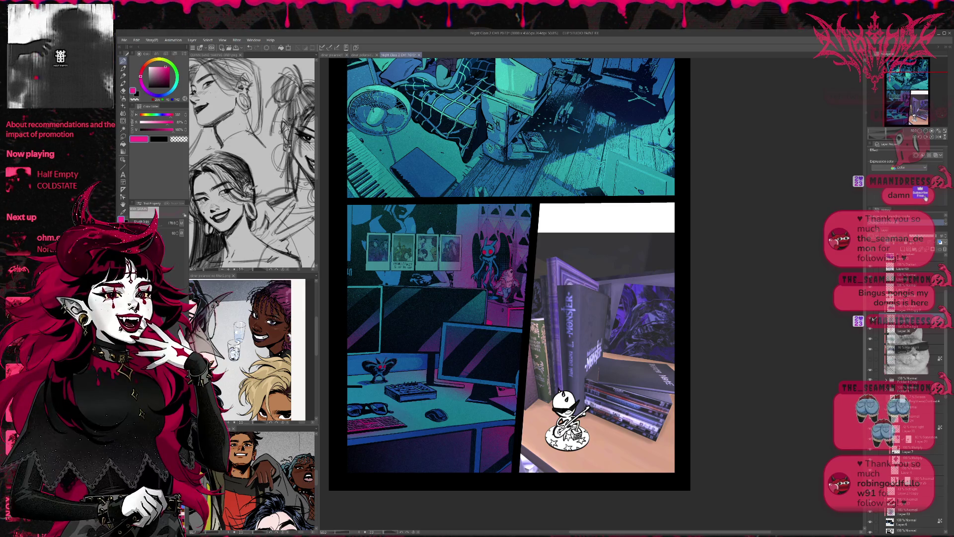
# Compare the polaroid layer on and off, then save the comic page
pyautogui.click(870, 343)
pyautogui.click(871, 342)
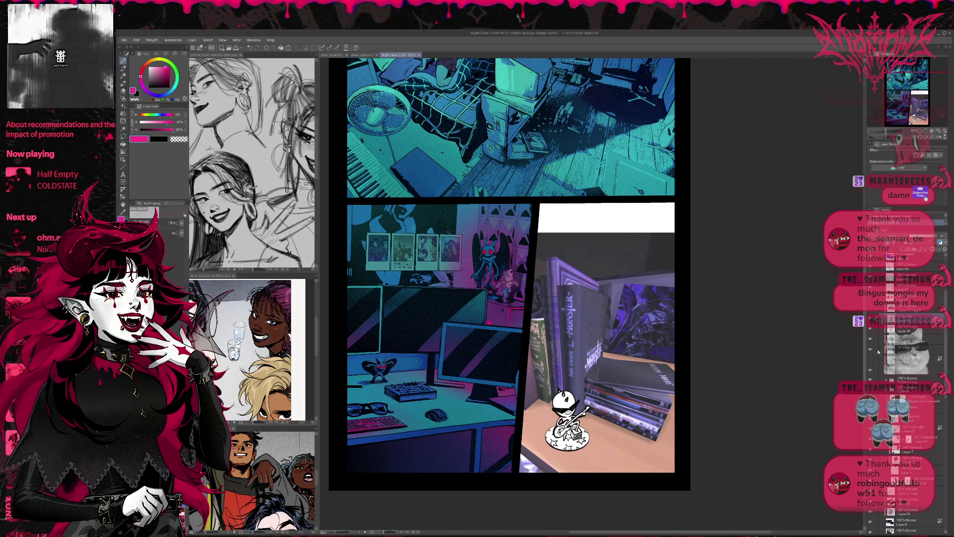
pyautogui.click(894, 349)
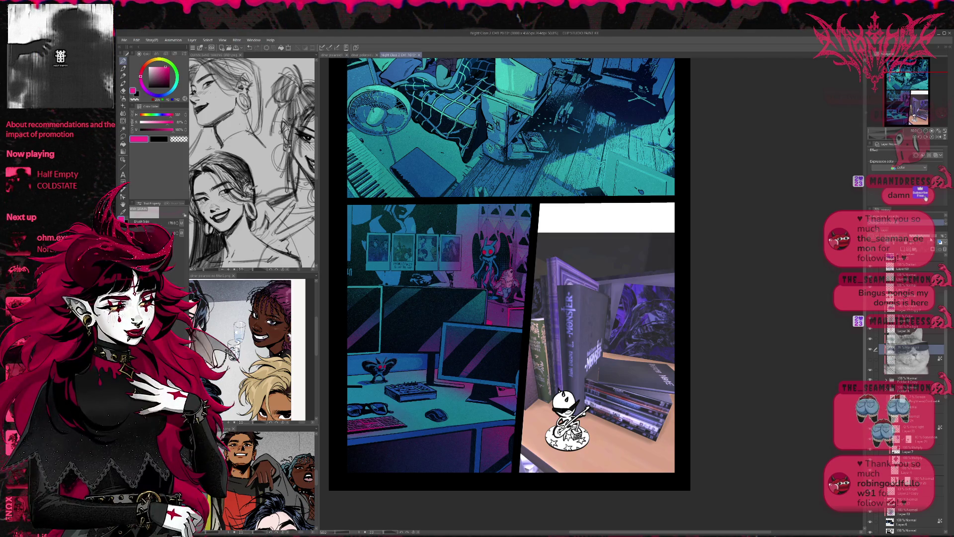
pyautogui.click(899, 339)
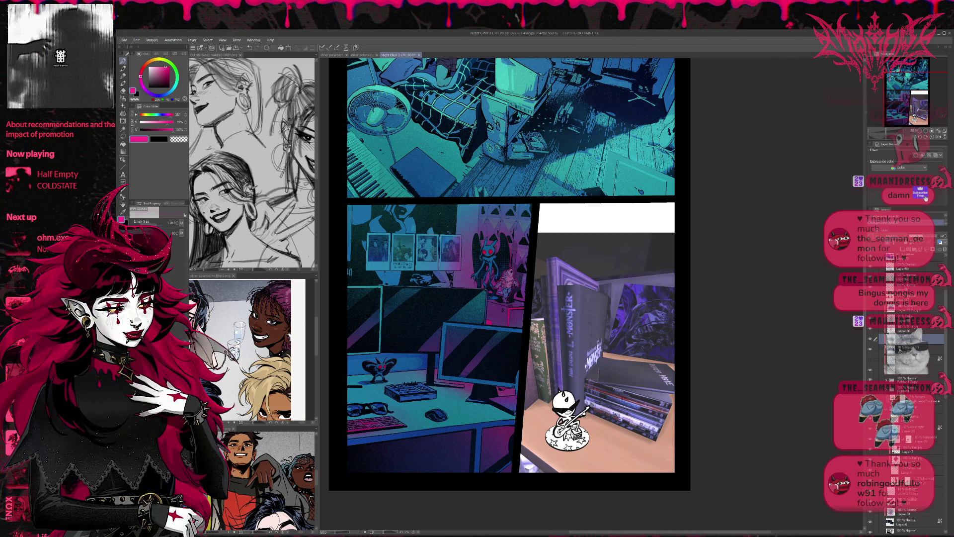
pyautogui.click(899, 350)
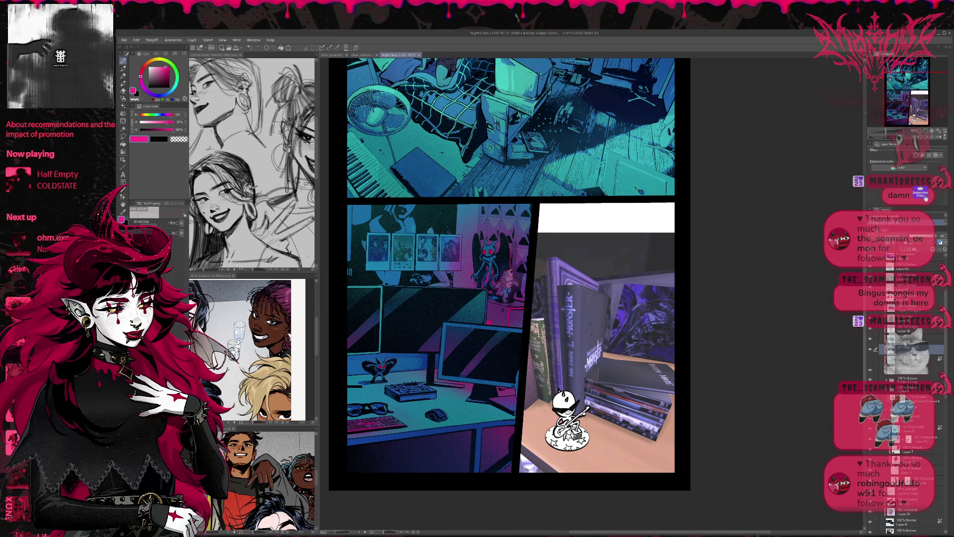
pyautogui.hotkey('ctrl', 's')
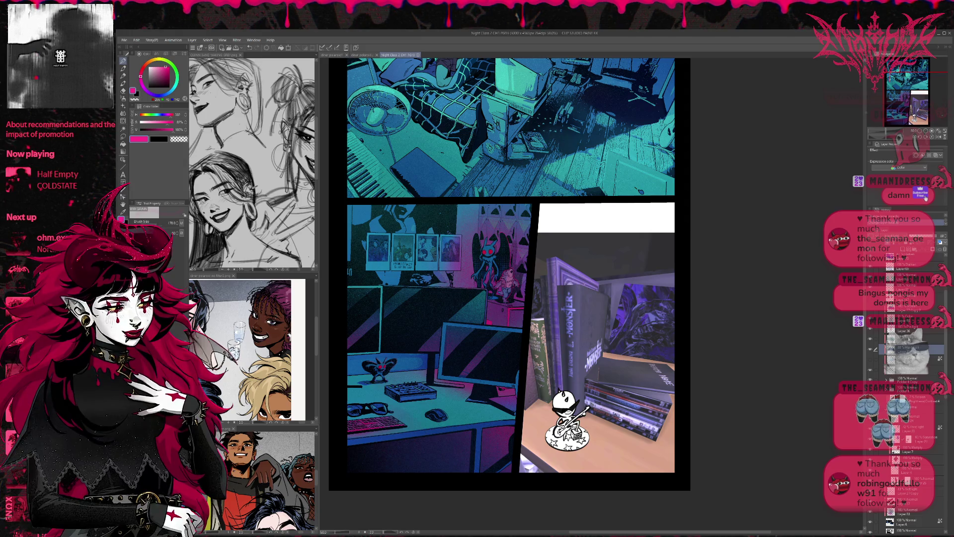
# Darken the wall polaroid photos by adjusting the tint layer's opacity
pyautogui.click(910, 340)
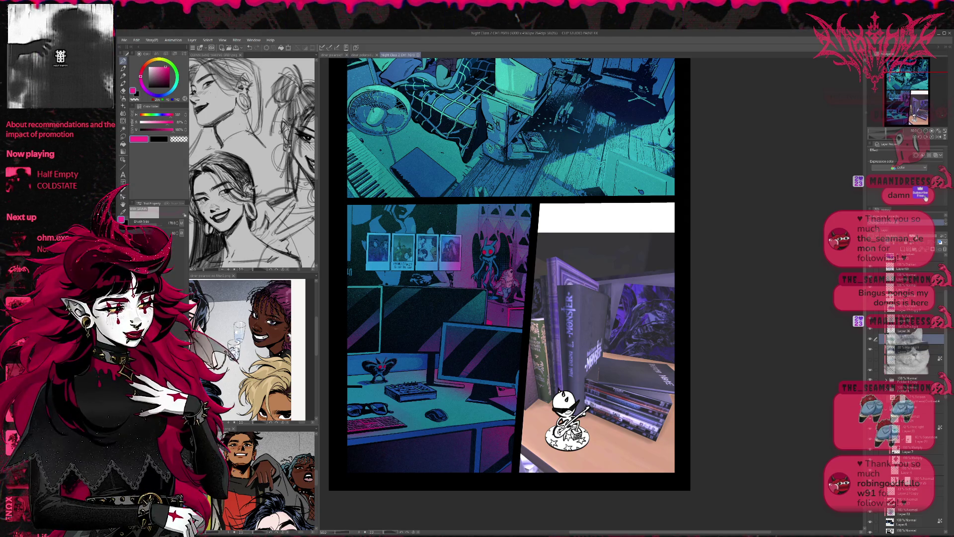
pyautogui.moveTo(916, 235); pyautogui.dragTo(934, 238)
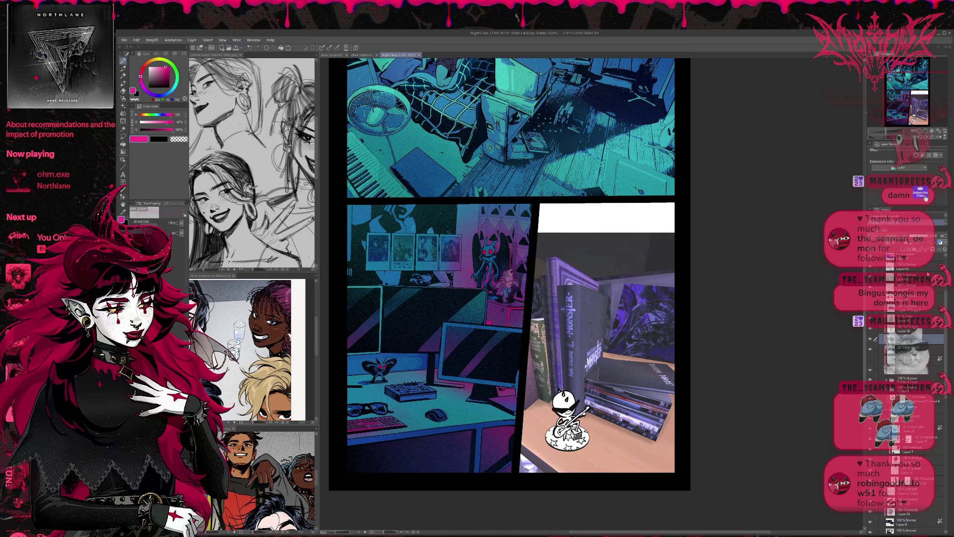
pyautogui.click(904, 349)
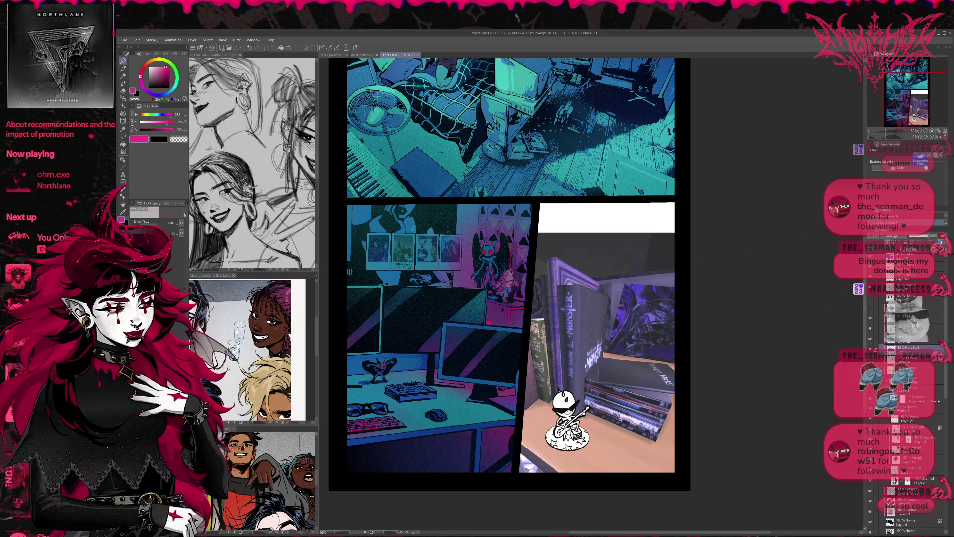
# Bring up the diner polaroid.png artwork
pyautogui.scroll(-1, 509, 273)
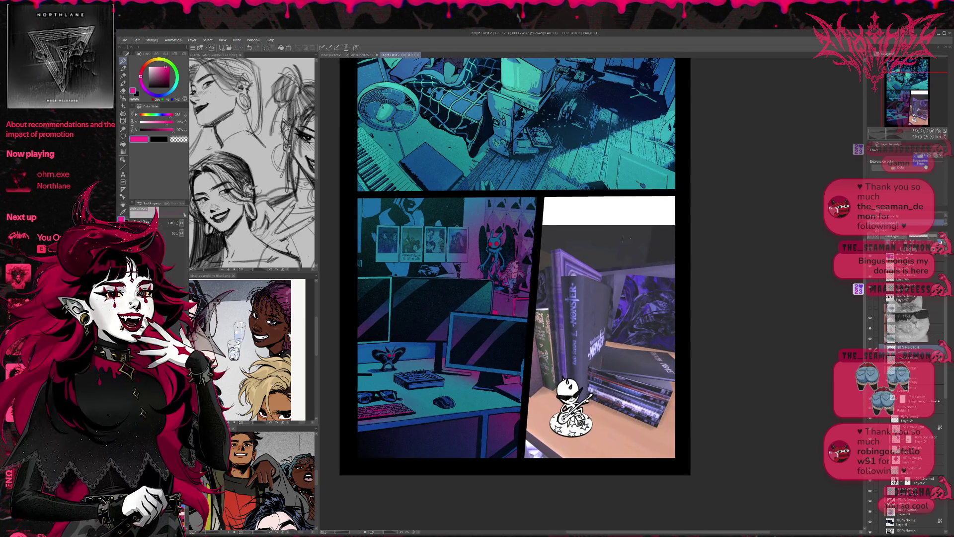
pyautogui.scroll(1, 512, 268)
pyautogui.scroll(1, 510, 282)
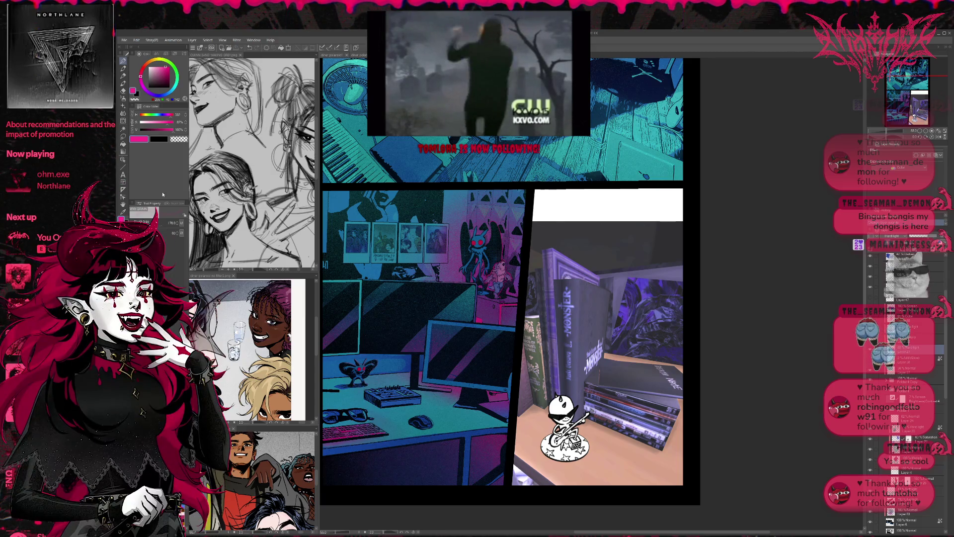
pyautogui.scroll(2, 509, 282)
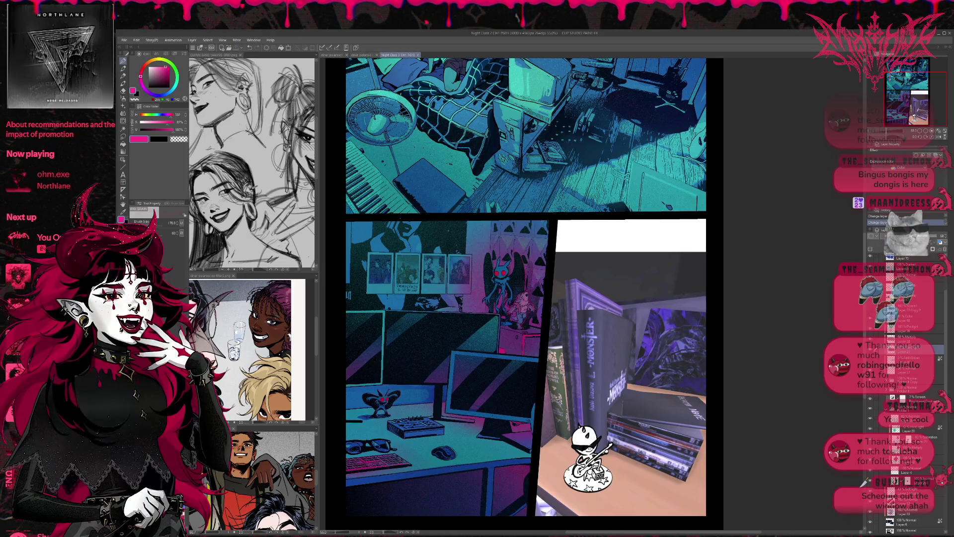
pyautogui.click(357, 55)
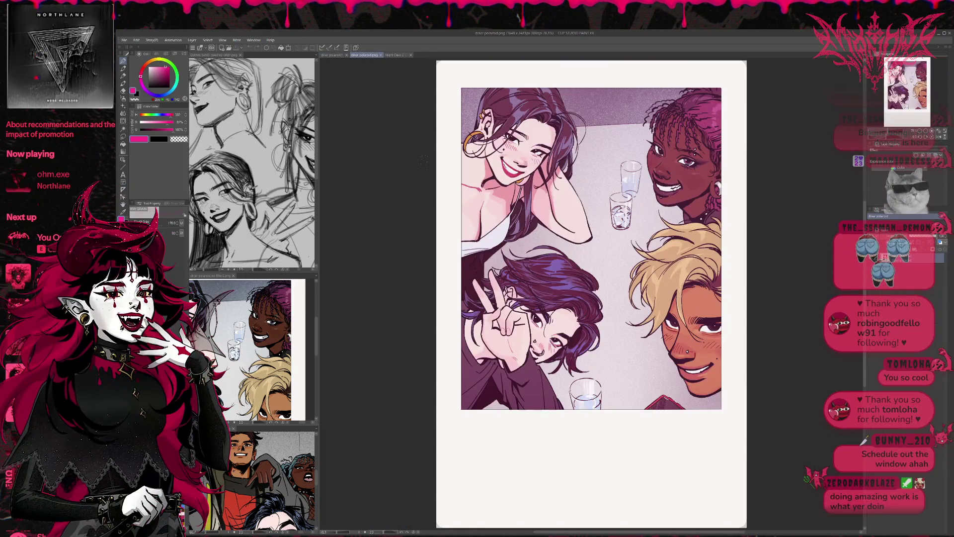
# Preview the diner selfie in polaroid1, remove the FINISHED EP#2!! caption, then return to PG13
pyautogui.click(331, 55)
pyautogui.scroll(4, 428, 206)
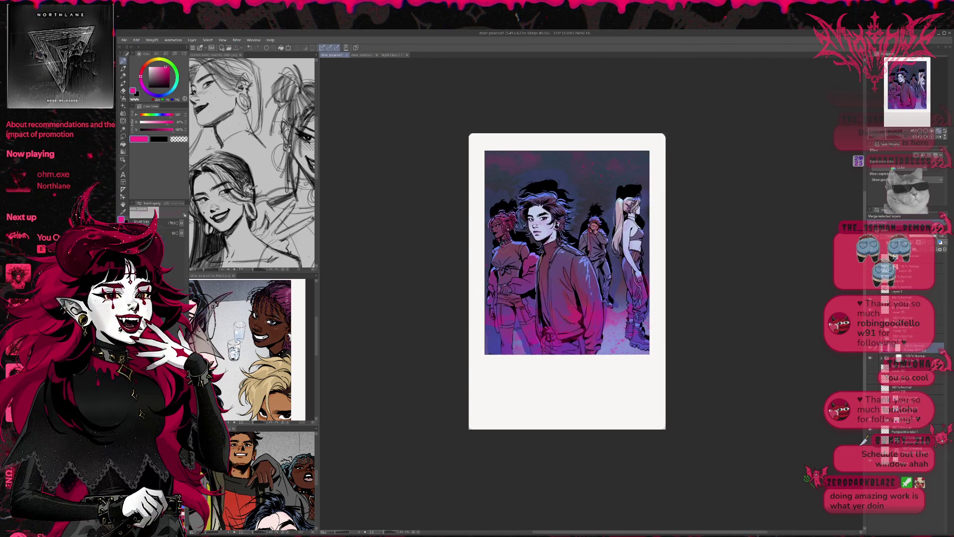
pyautogui.scroll(1, 427, 207)
pyautogui.scroll(1, 420, 201)
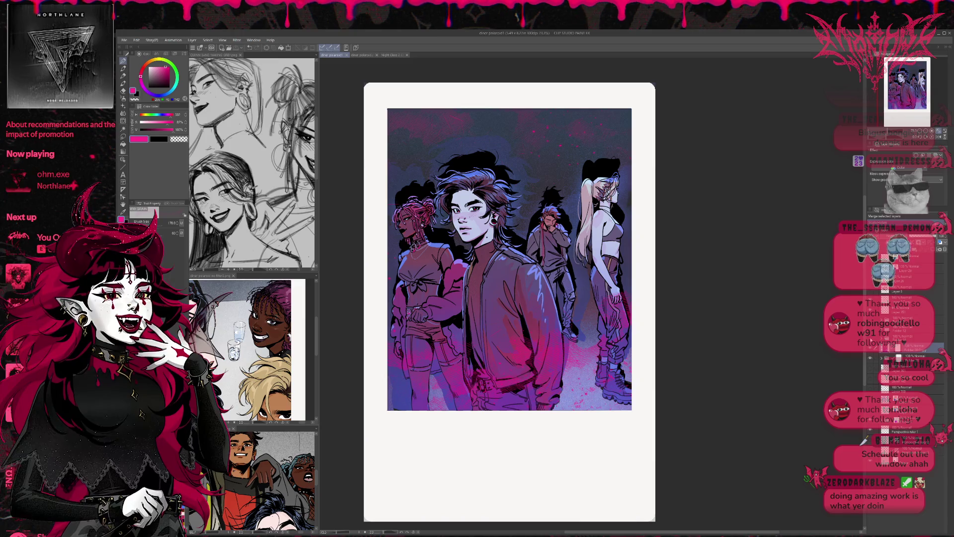
pyautogui.hotkey('ctrl', 'v')
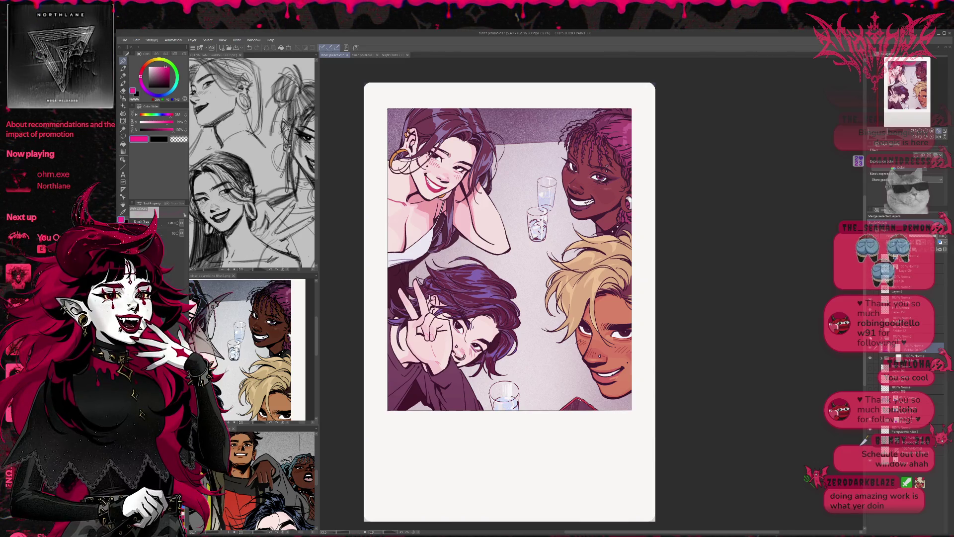
pyautogui.hotkey('ctrl', 'z')
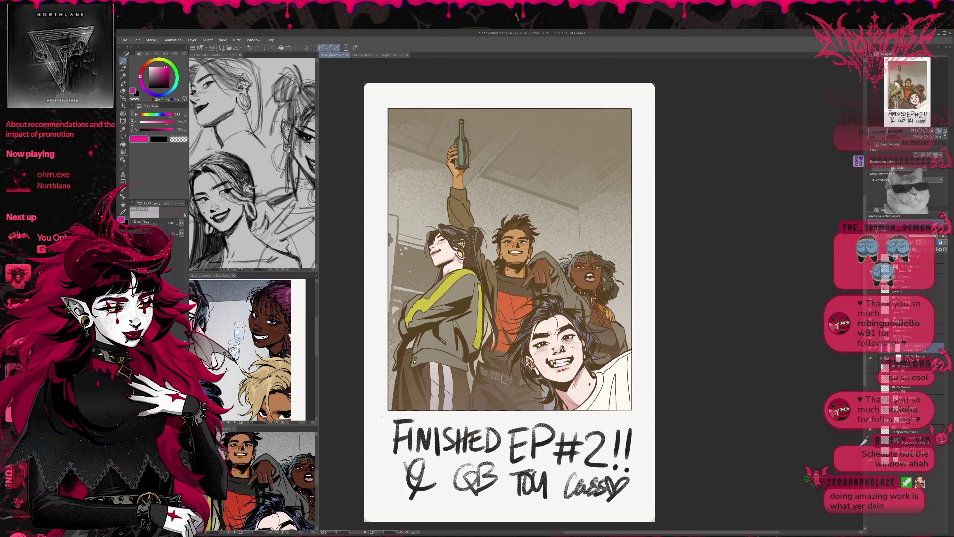
pyautogui.hotkey('ctrl', 'z')
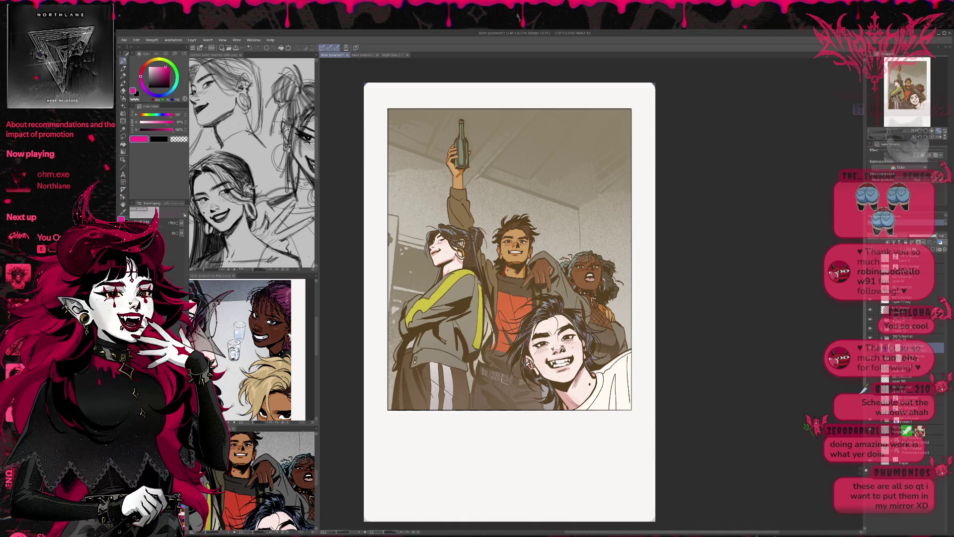
pyautogui.click(393, 54)
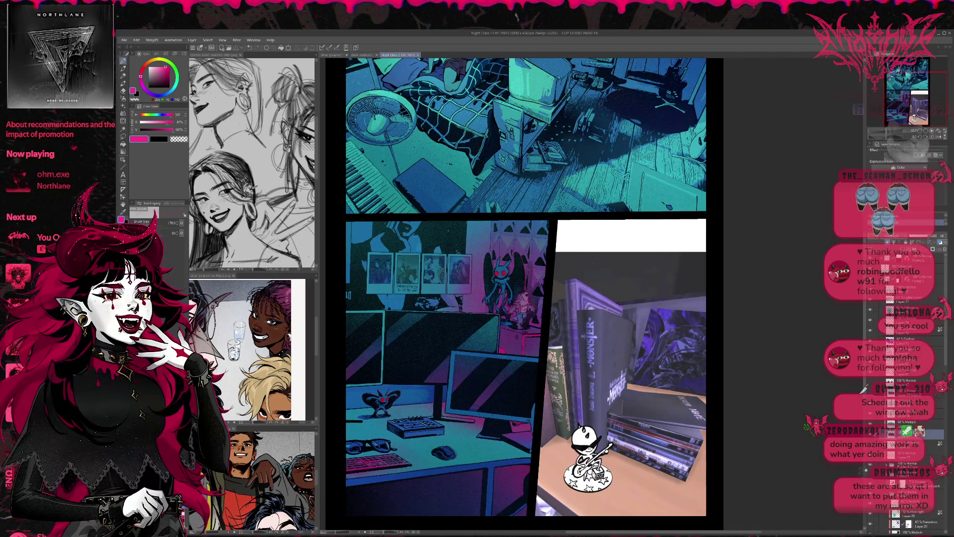
pyautogui.scroll(2, 634, 312)
pyautogui.scroll(2, 634, 311)
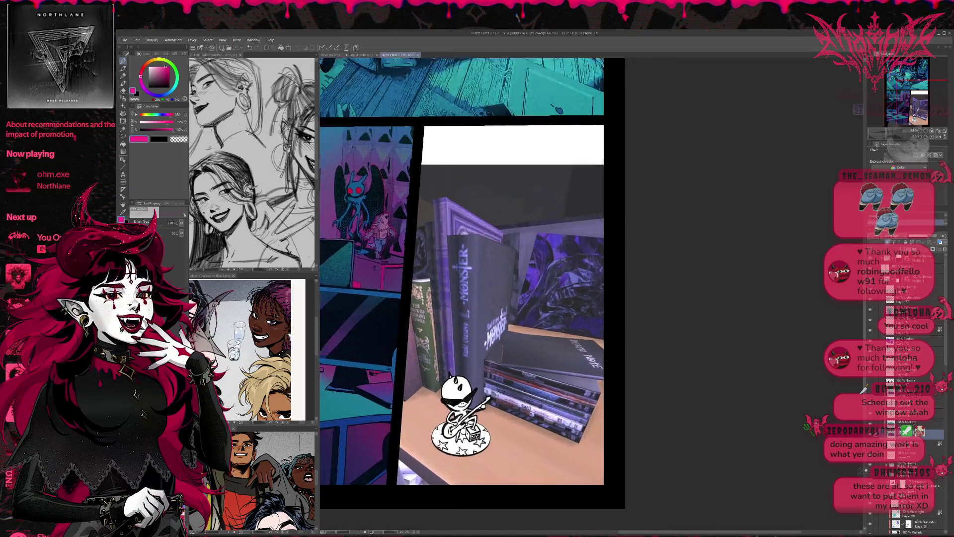
pyautogui.scroll(2, 634, 312)
pyautogui.scroll(2, 635, 311)
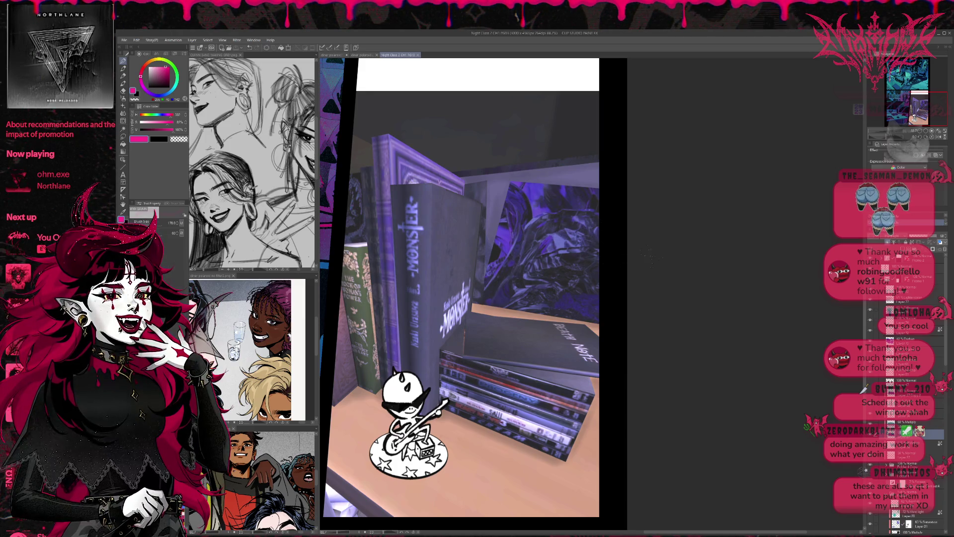
pyautogui.hotkey('ctrl', '-')
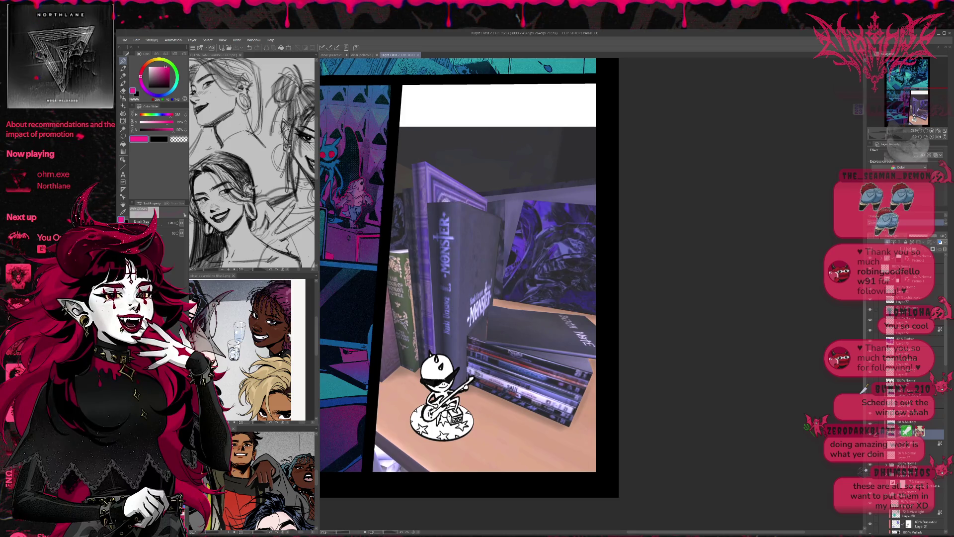
pyautogui.hotkey('ctrl', '-')
pyautogui.hotkey('ctrl', '-')
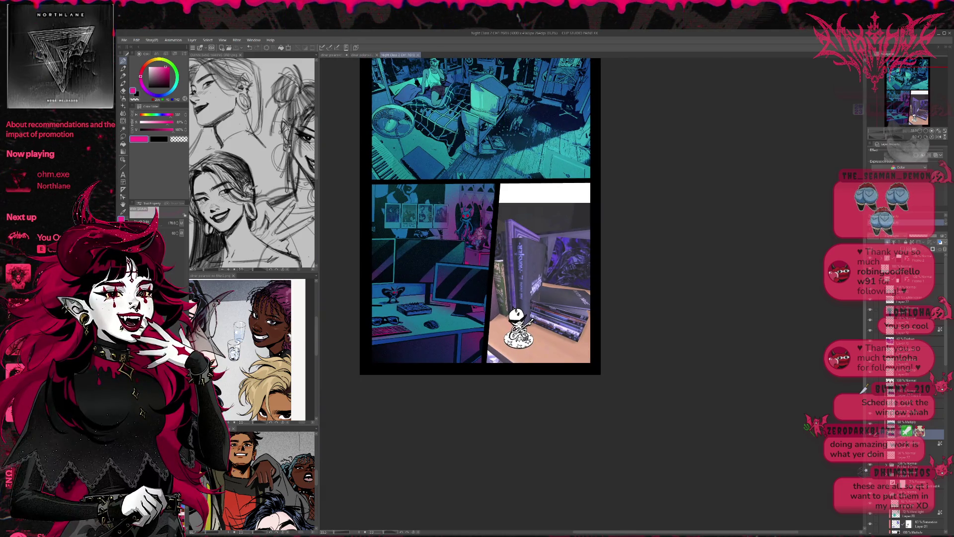
# Zoom the view to fit the whole page
pyautogui.scroll(3, 480, 216)
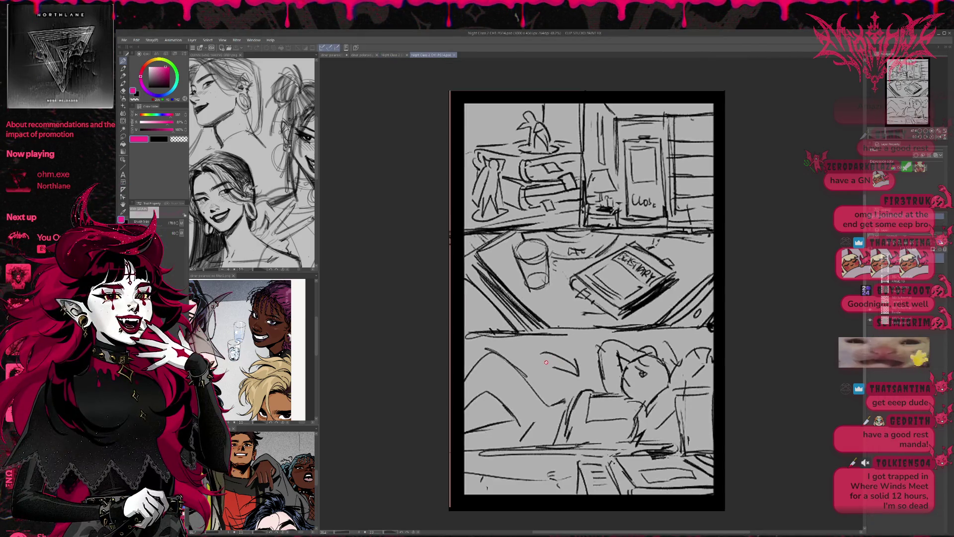
# Pan the PG14 sketch, flip between the PG13 and PG14 pages, and finish on PG13
pyautogui.moveTo(595, 343); pyautogui.dragTo(549, 357)
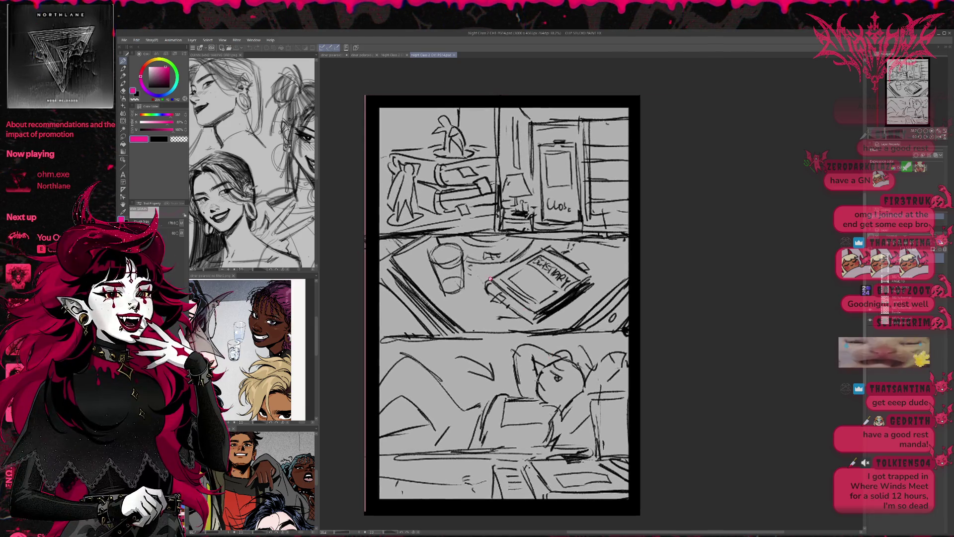
pyautogui.click(392, 55)
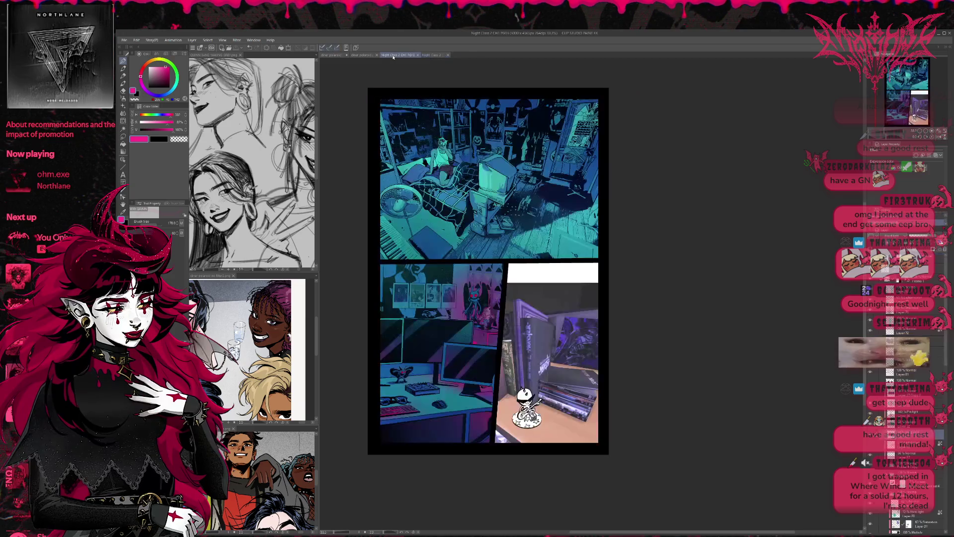
pyautogui.scroll(1, 411, 133)
pyautogui.moveTo(423, 151); pyautogui.dragTo(420, 147)
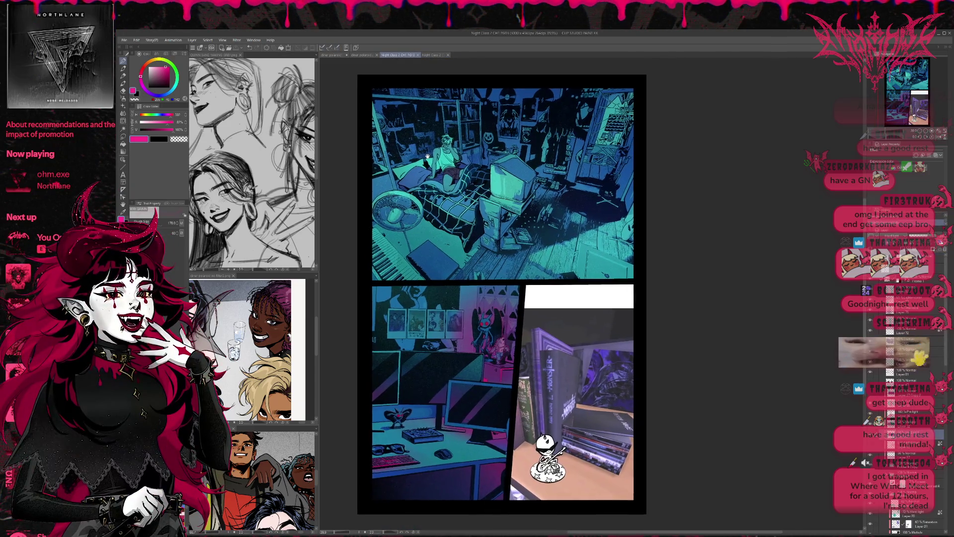
pyautogui.click(431, 55)
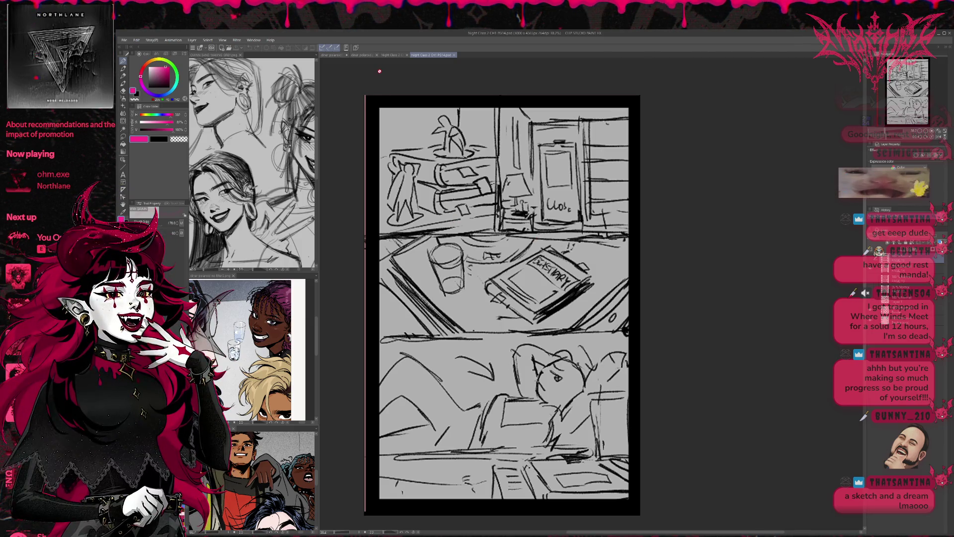
pyautogui.click(386, 55)
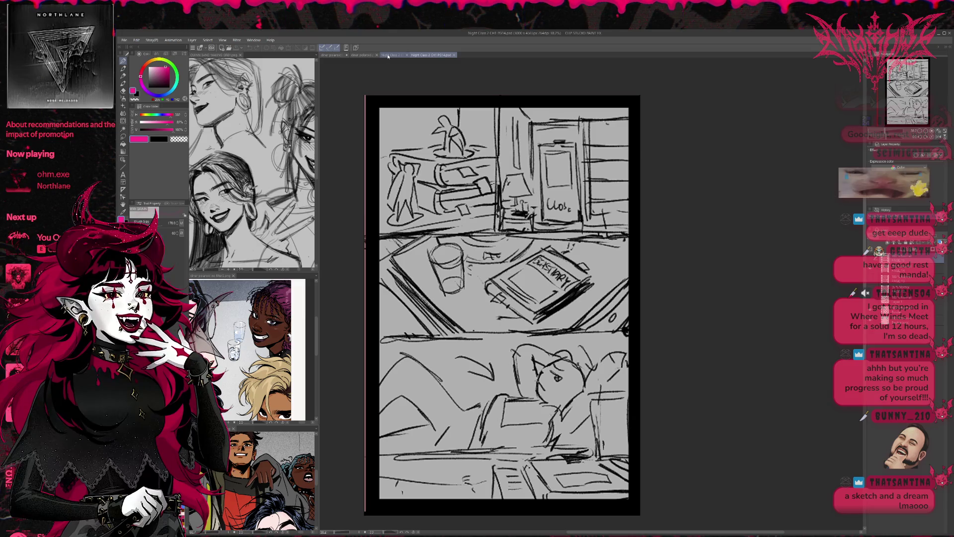